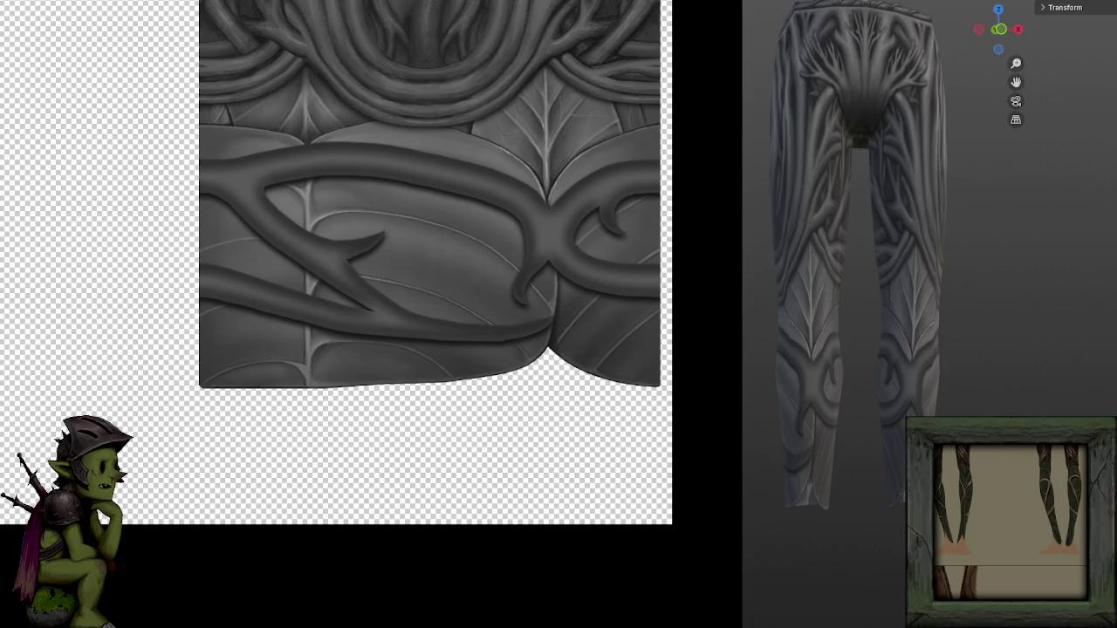
Undo the thorn layer's effect to brighten the vine branches, then zoom in on the hem.
key(ctrl+z)
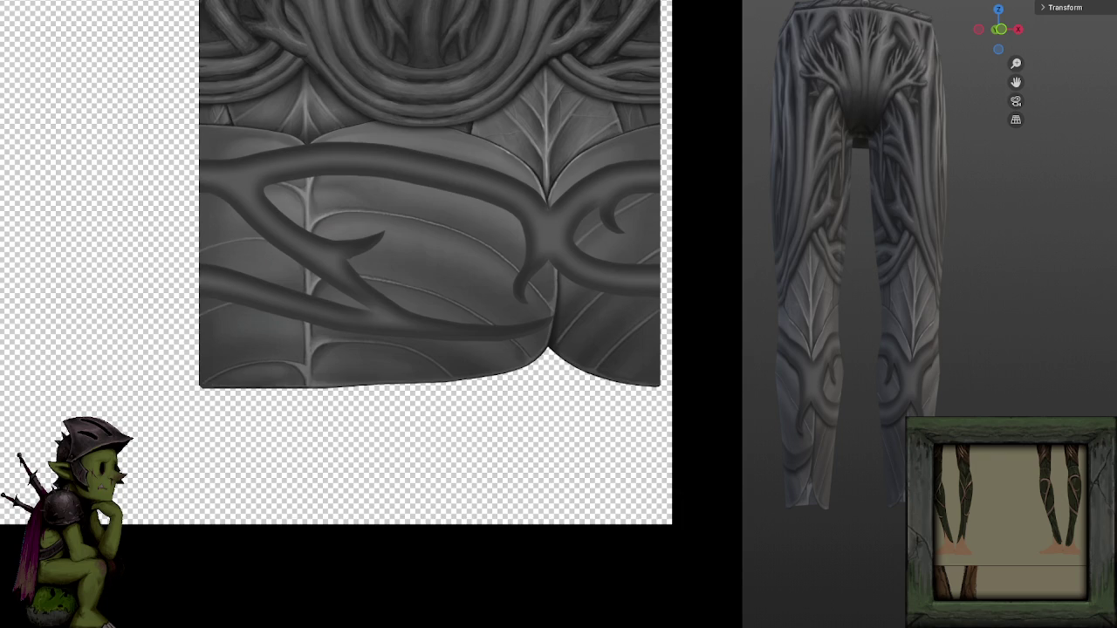
scroll(584, 323, up, 2)
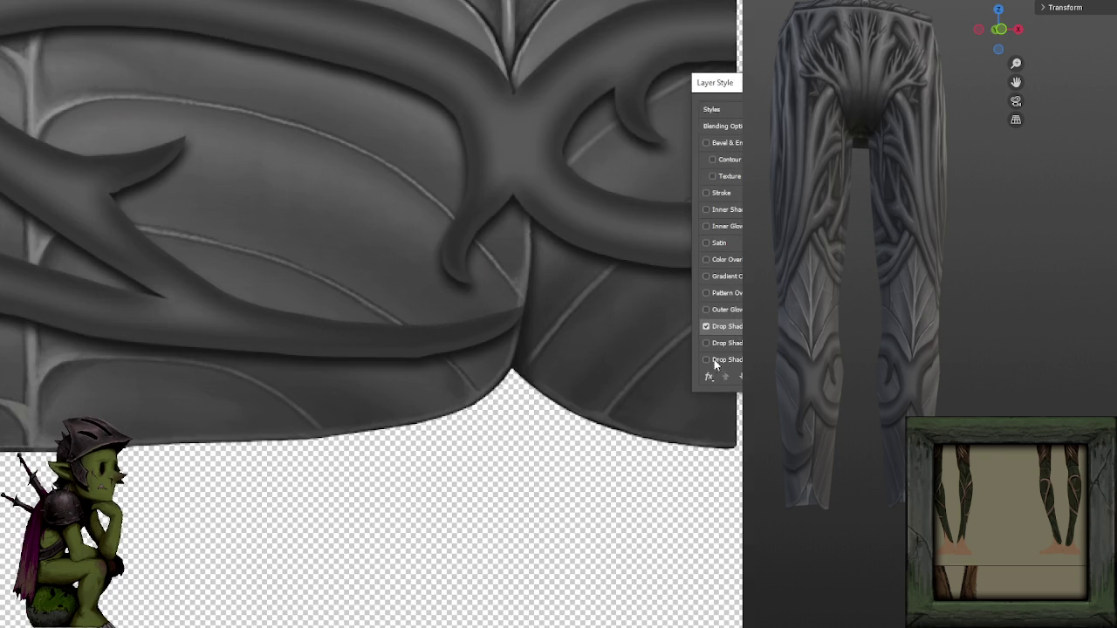
Bring the bottom hem into view and switch to a smaller fgnfnfg 1 brush.
drag(436, 262, 580, 337)
scroll(571, 314, down, 2)
scroll(572, 314, down, 2)
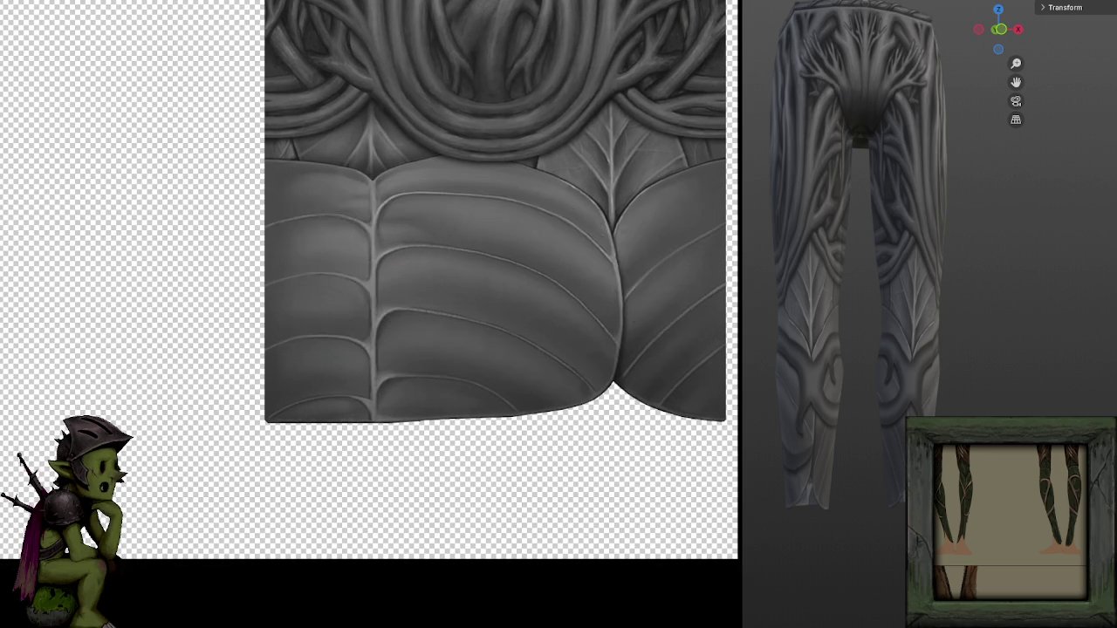
mouse_move(480, 261)
mouse_down()
mouse_move(462, 258)
mouse_move(475, 258)
mouse_up()
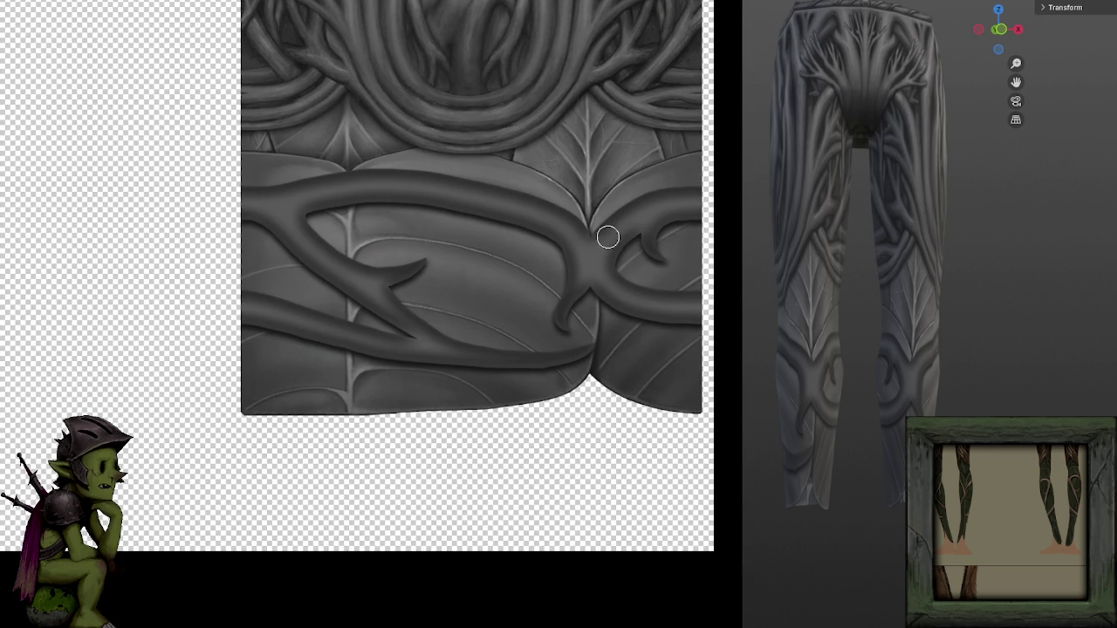
right_click(56, 4)
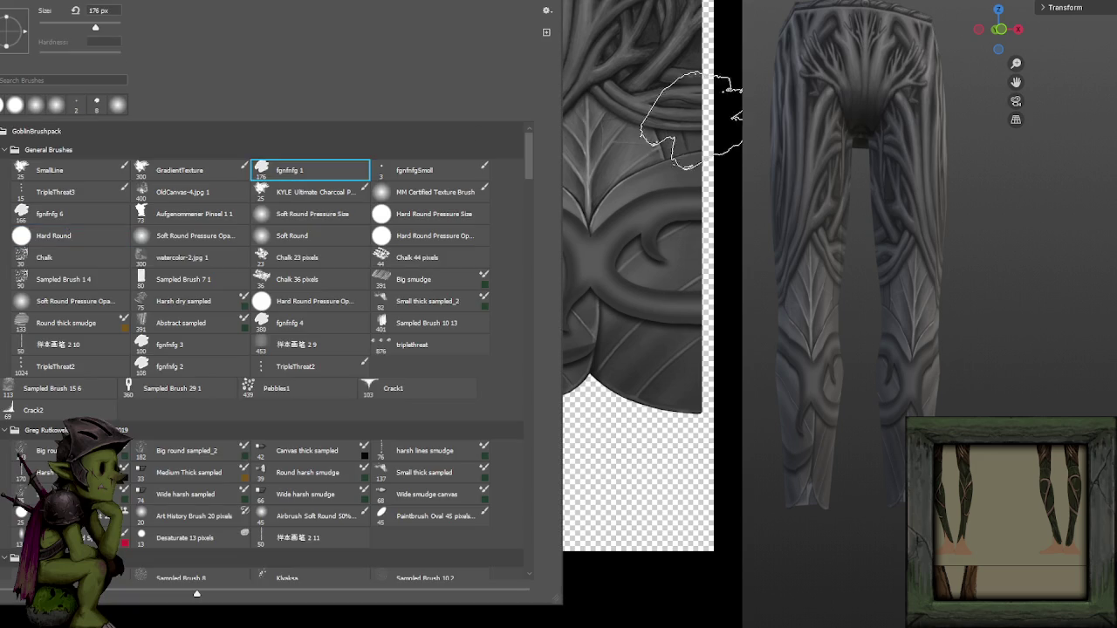
double_click(302, 166)
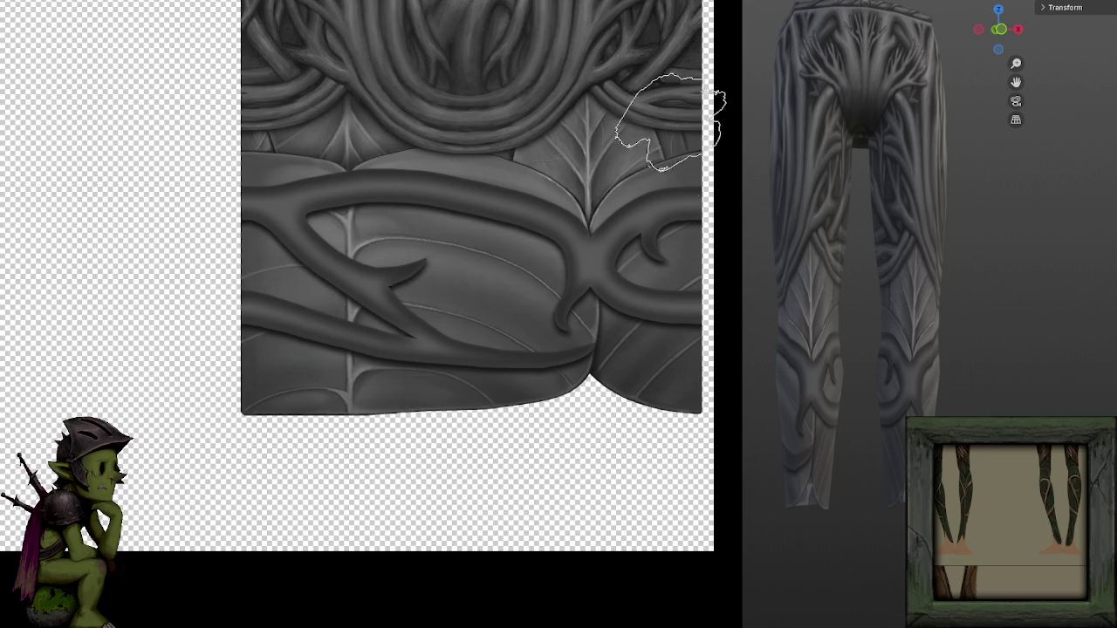
key(bracketleft)
key(bracketleft)
key(bracketleft)
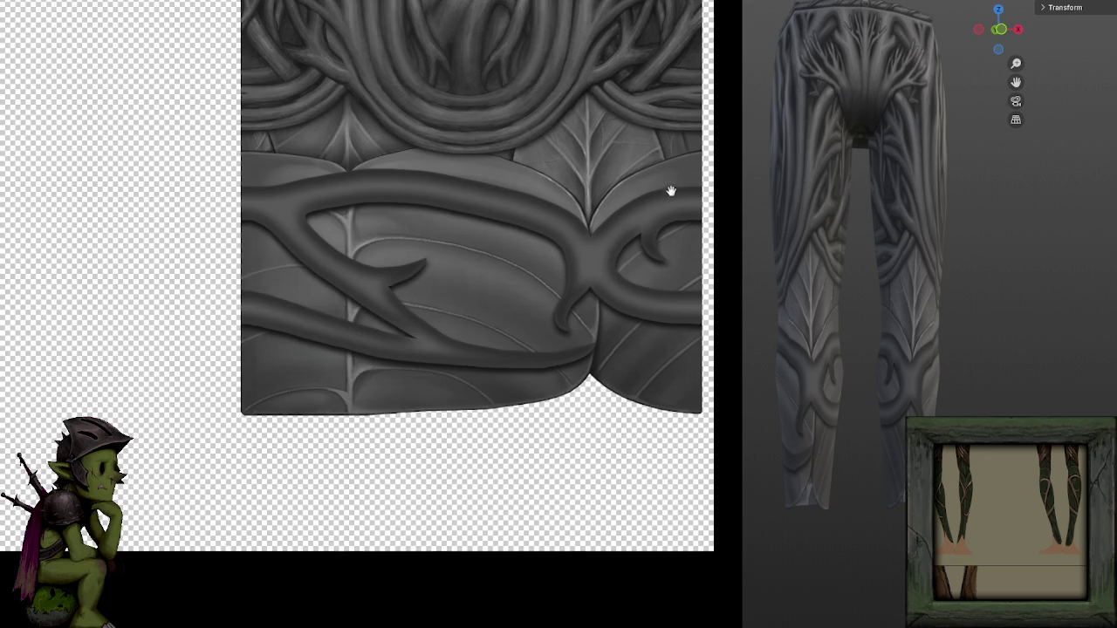
Paint a darker crease in the vine groove below the junction, sampling nearby greys.
drag(673, 186, 629, 192)
scroll(654, 165, up, 3)
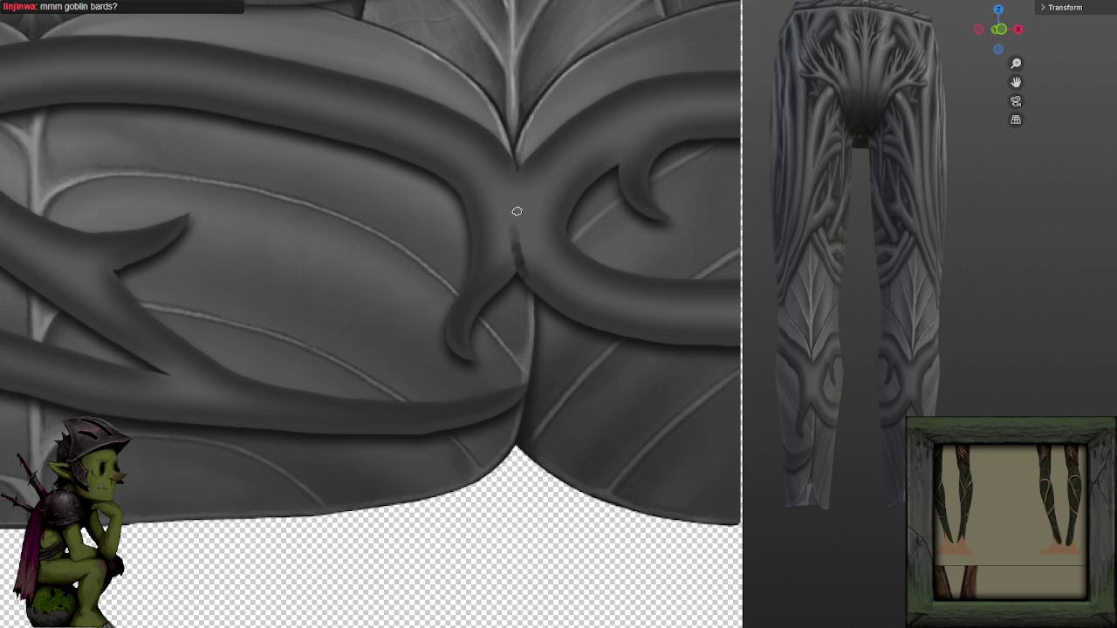
mouse_move(511, 215)
mouse_down()
mouse_move(504, 264)
mouse_move(511, 182)
mouse_move(501, 170)
mouse_move(512, 217)
mouse_move(520, 190)
mouse_up()
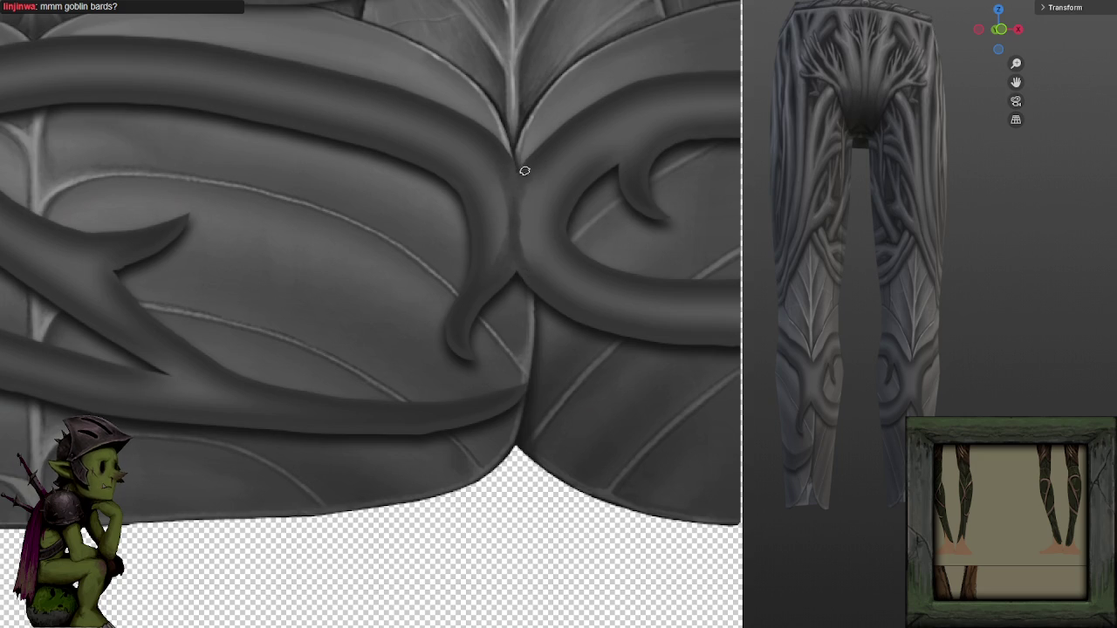
alt+click(527, 191)
alt+click(540, 226)
alt+click(507, 178)
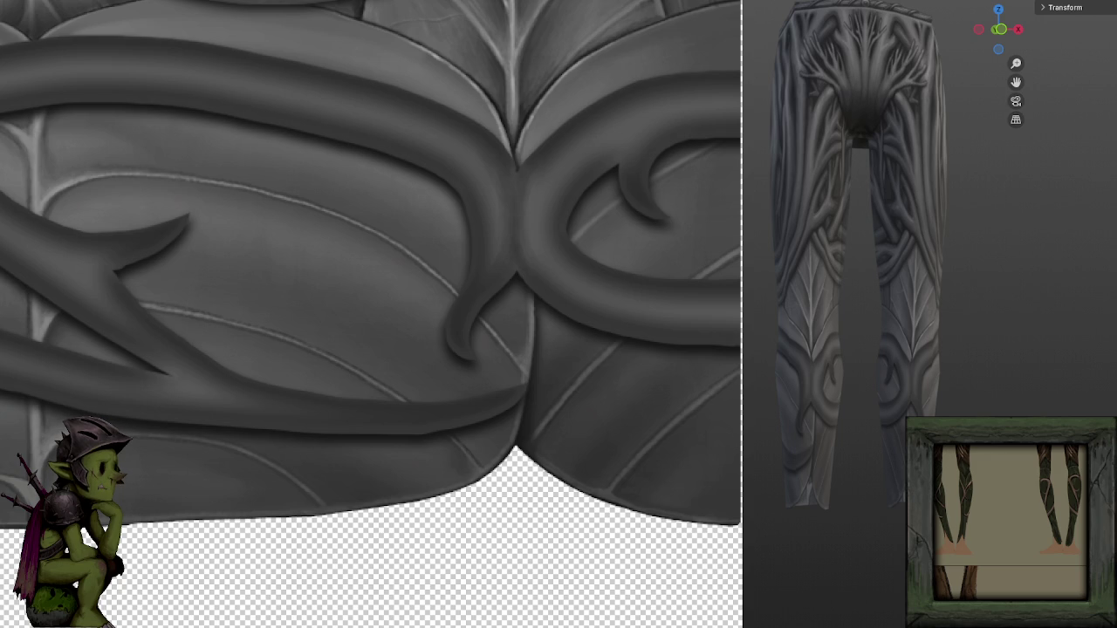
Zoom out to check the whole texture, then zoom back onto the central vine junction.
scroll(634, 100, down, 5)
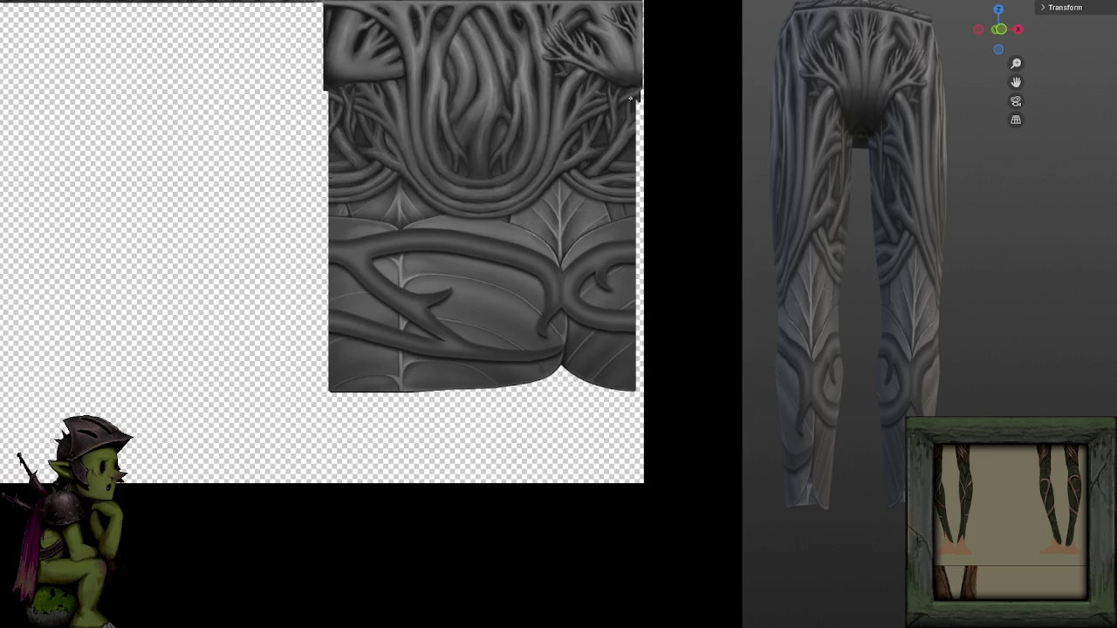
scroll(624, 109, down, 1)
scroll(611, 117, down, 1)
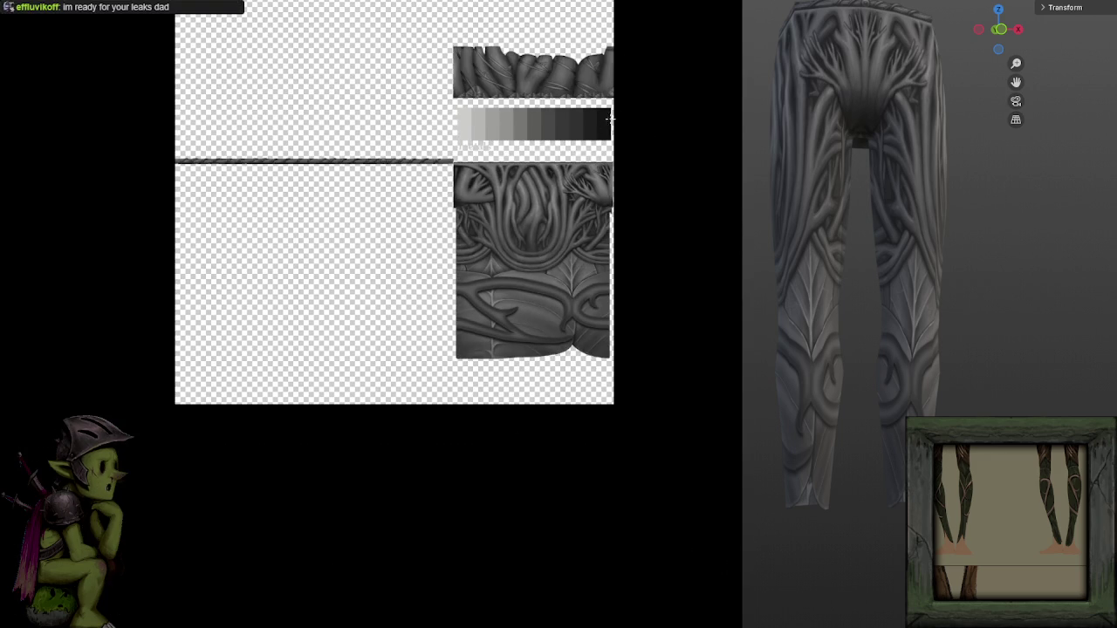
scroll(651, 112, up, 1)
scroll(660, 113, up, 2)
scroll(591, 182, up, 2)
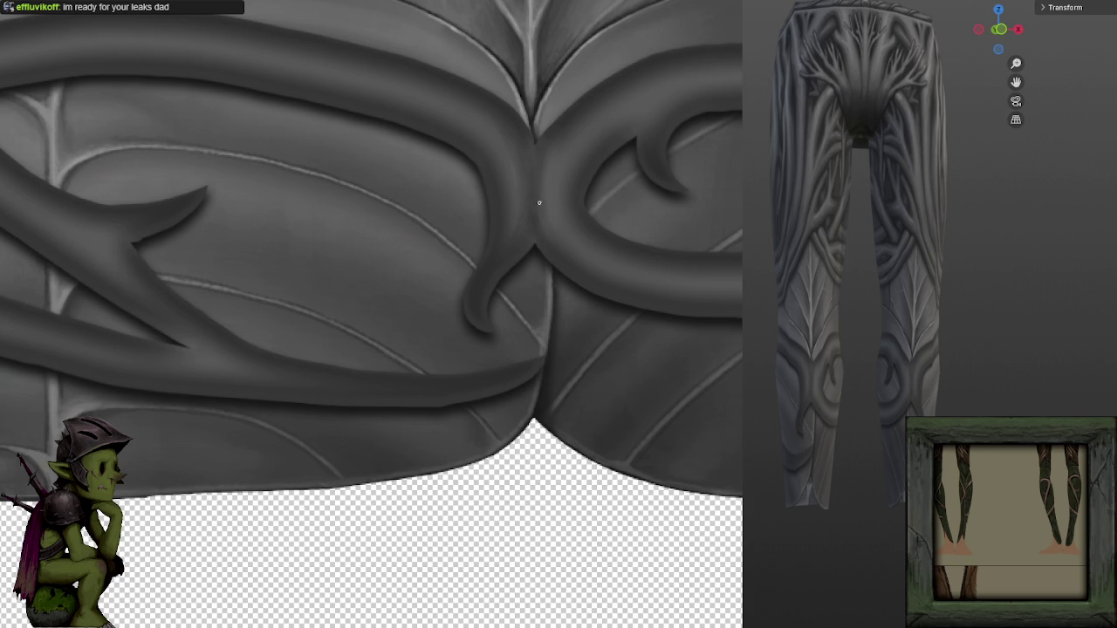
drag(548, 203, 541, 188)
scroll(540, 161, down, 2)
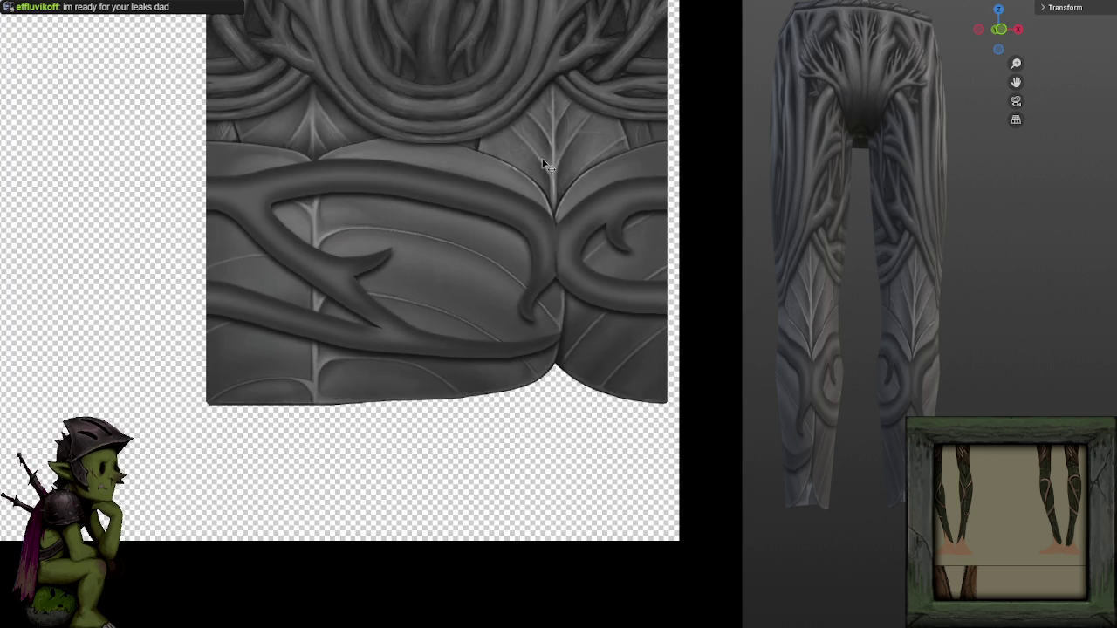
scroll(545, 153, up, 3)
drag(529, 142, 554, 234)
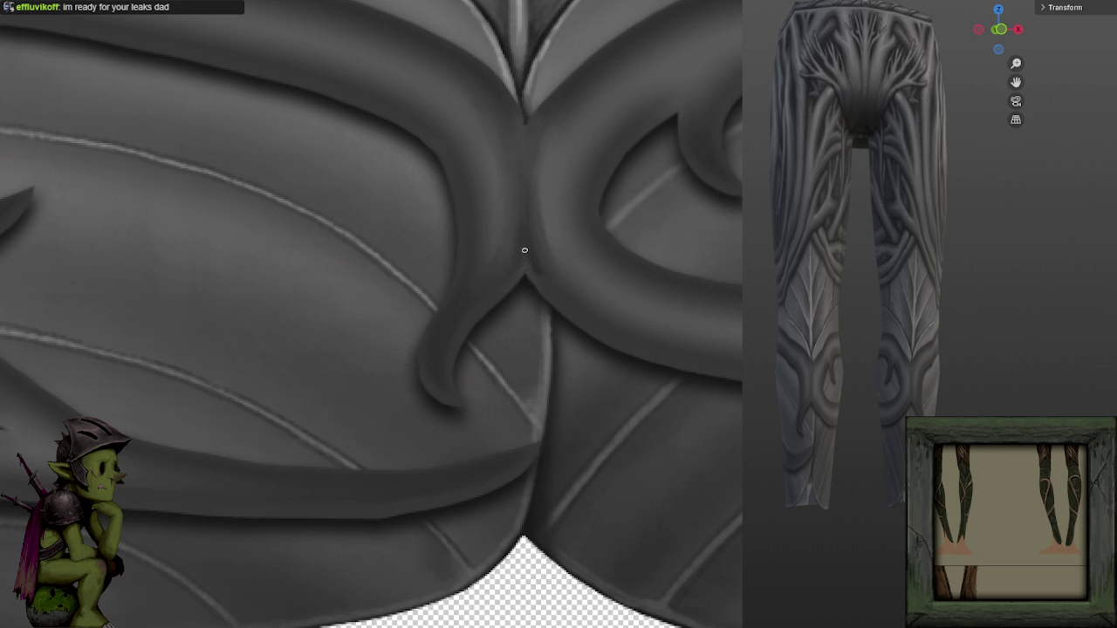
Sample light and dark greys around the junction to shade the vine curves.
alt+click(534, 261)
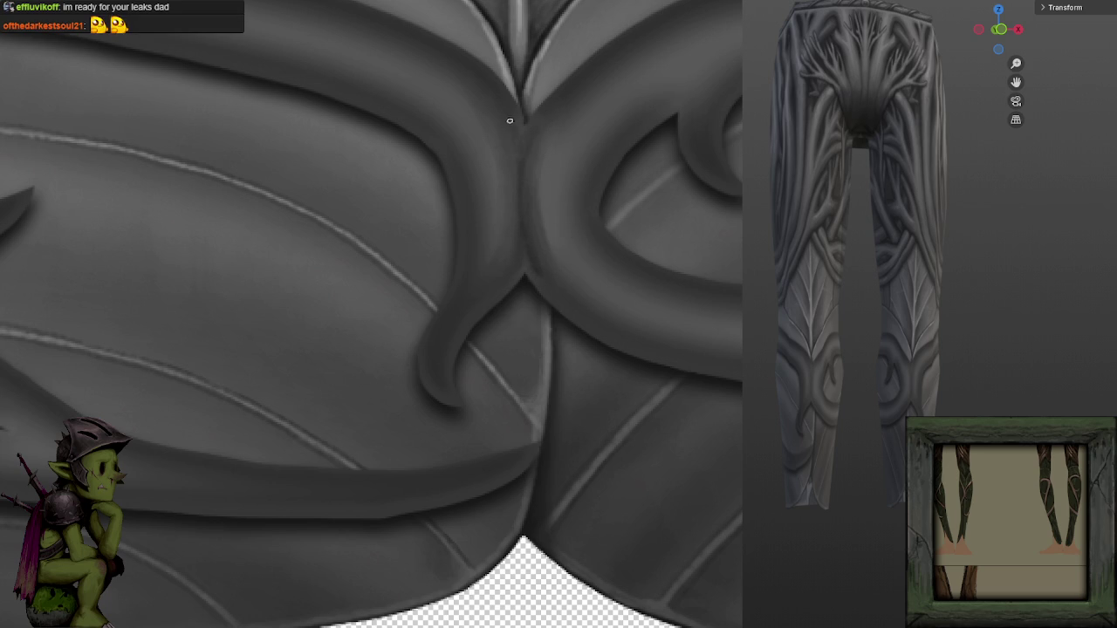
alt+click(537, 180)
click(512, 175)
click(505, 189)
click(541, 164)
click(542, 162)
scroll(611, 101, down, 2)
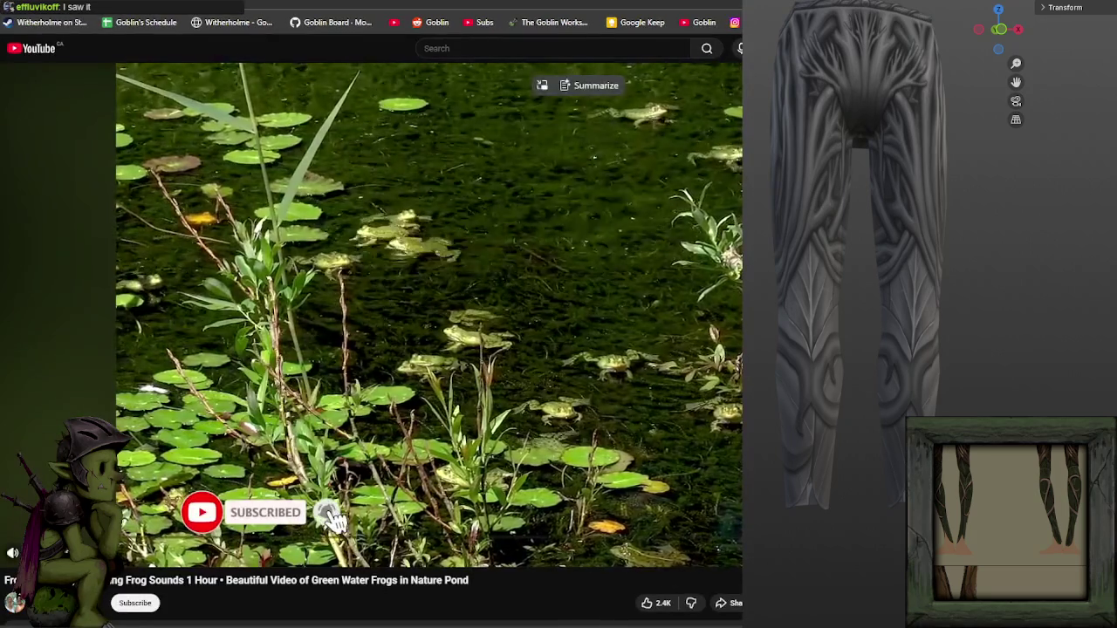
Full-screen and pause the frog pond video, then navigate the other browser to Beeping Frogs.
double_click(589, 381)
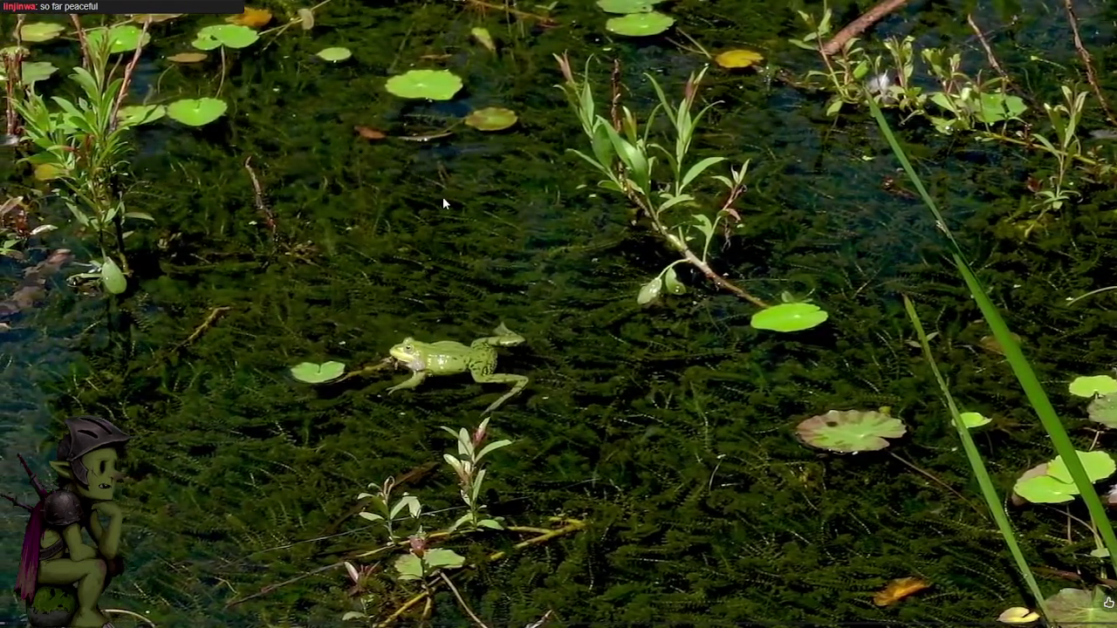
click(441, 195)
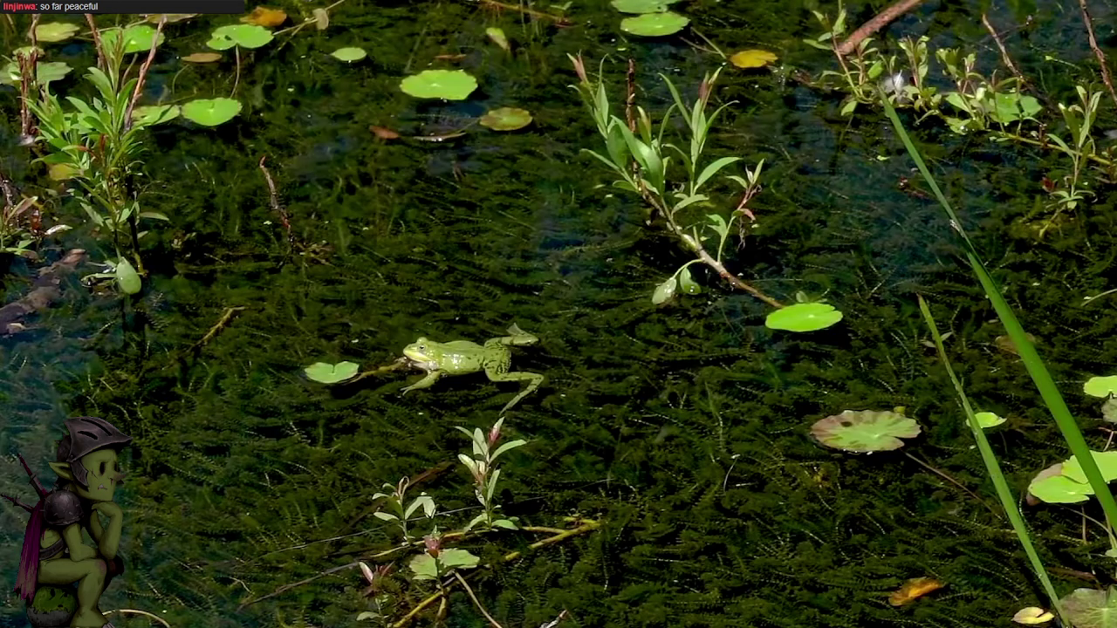
key(alt+Tab)
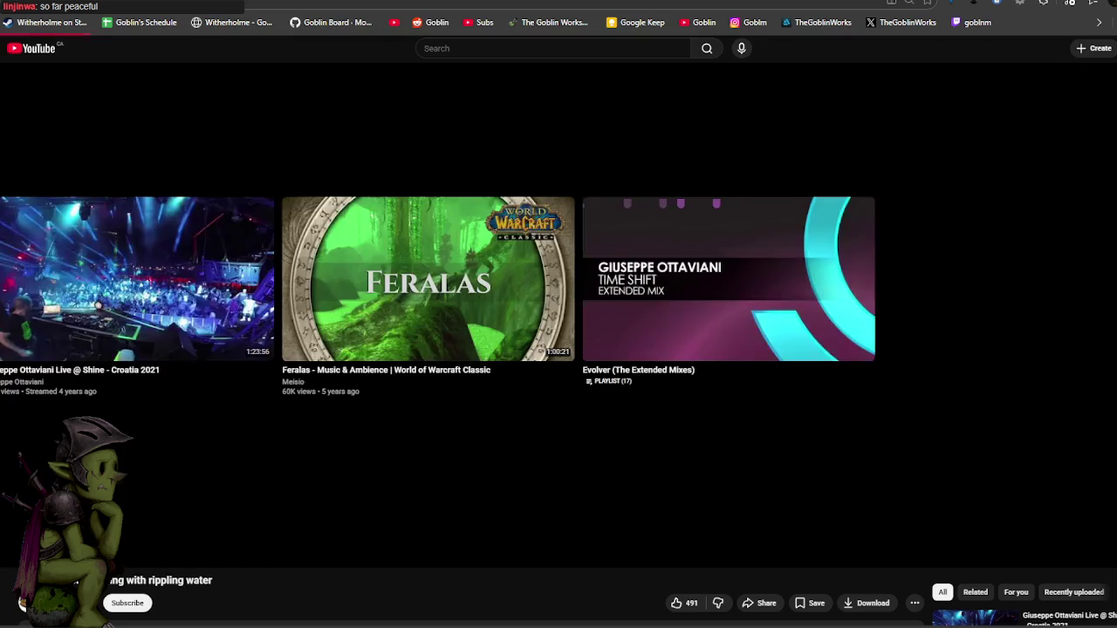
click(428, 280)
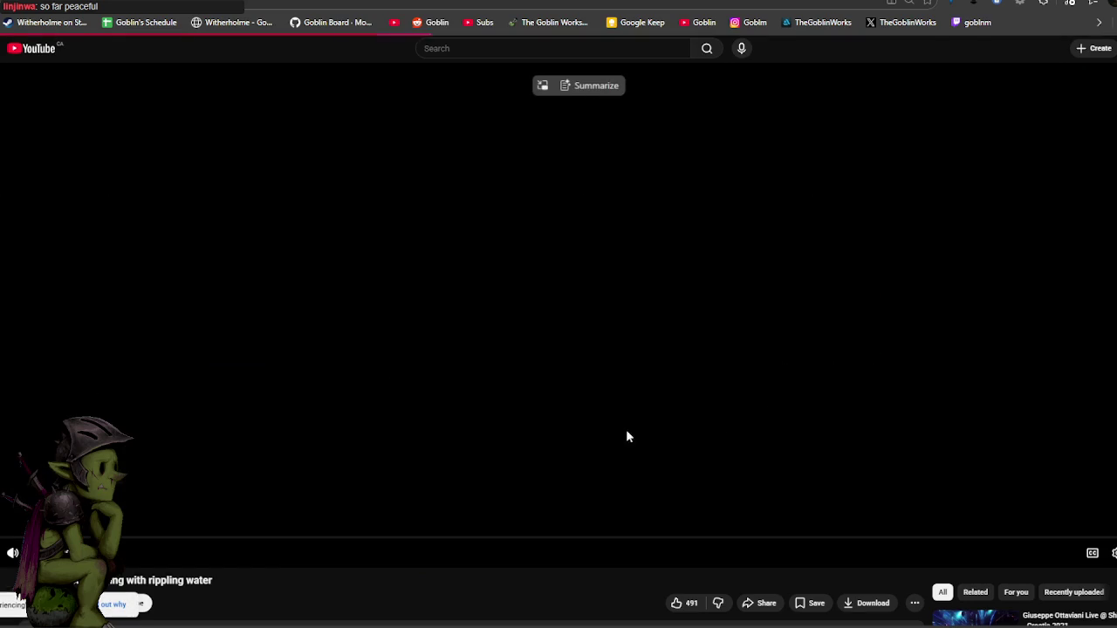
key(alt+Left)
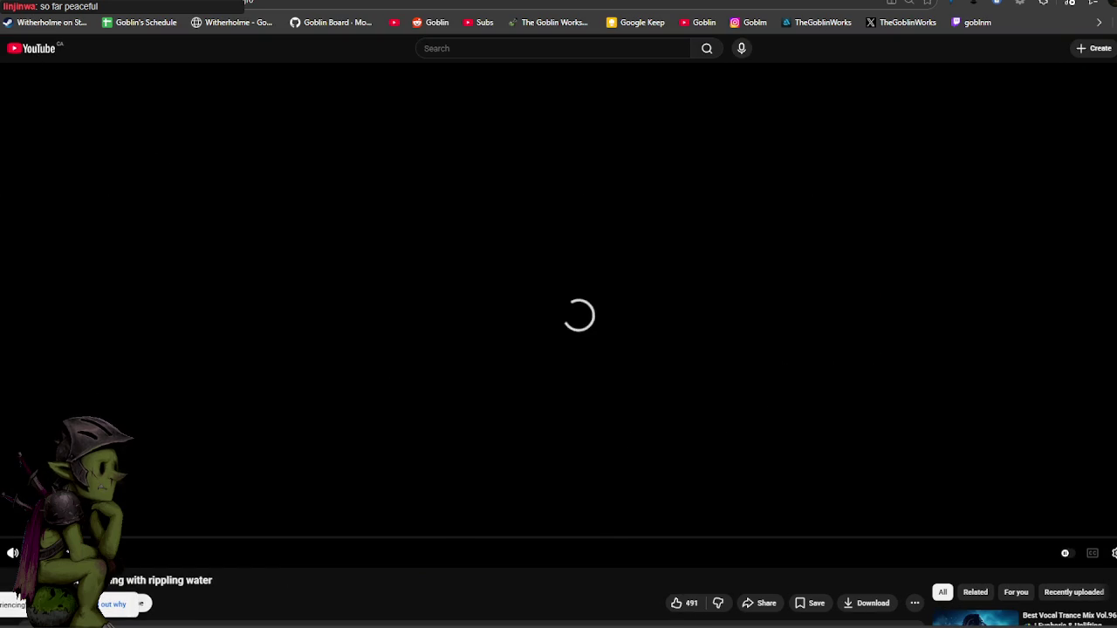
key(alt+Left)
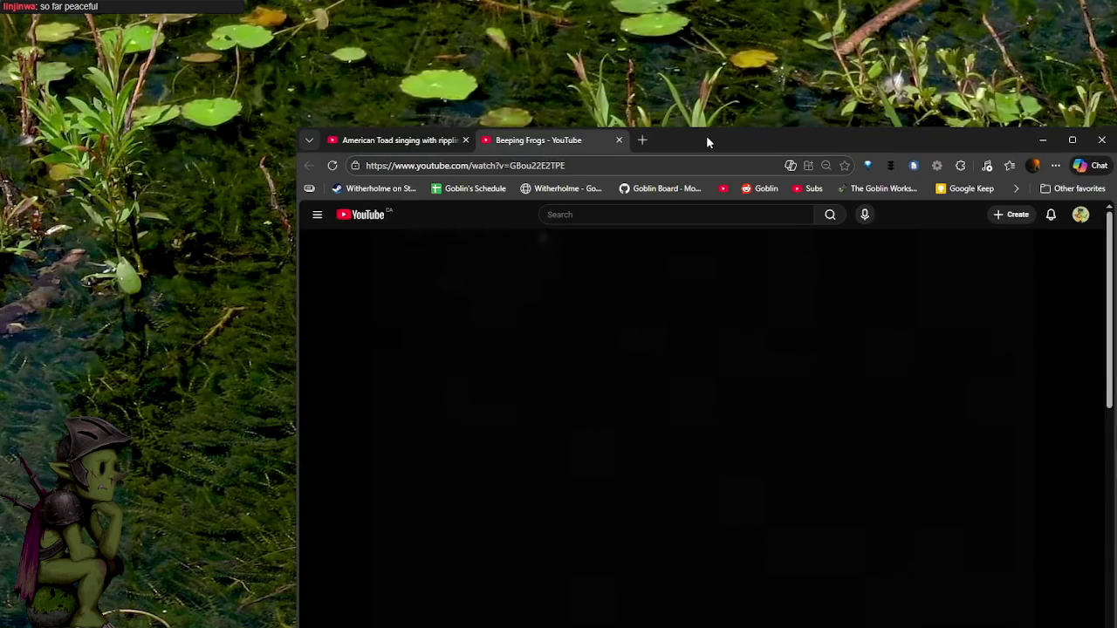
Exit full screen, merge the pond tab into the maximized window, and return to the toad video.
drag(706, 134, 742, 118)
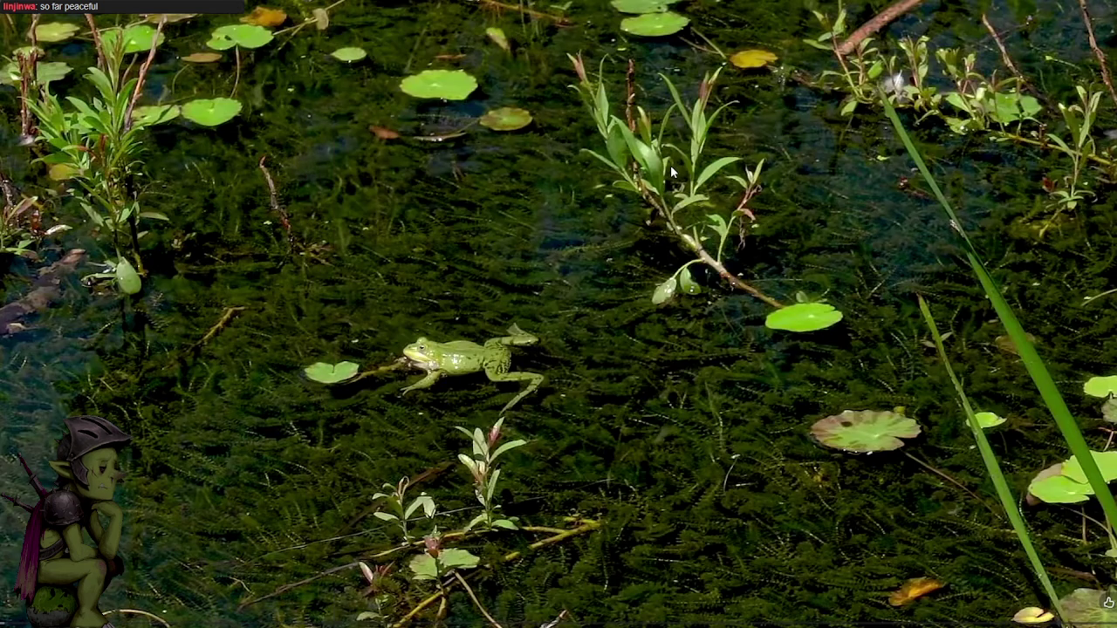
double_click(670, 165)
drag(551, 4, 521, 75)
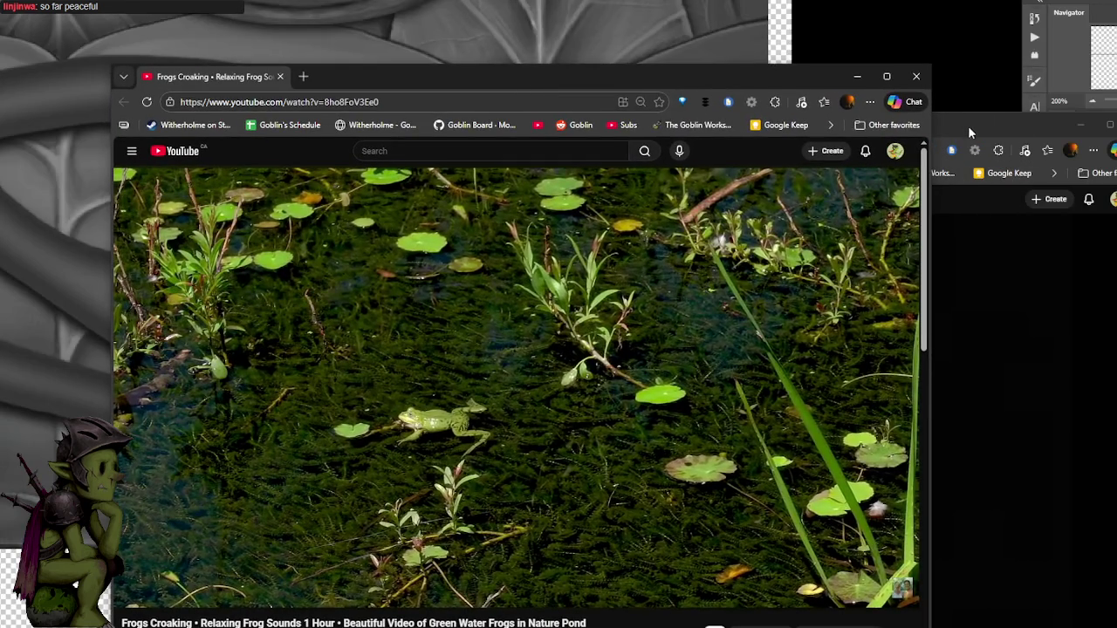
click(968, 126)
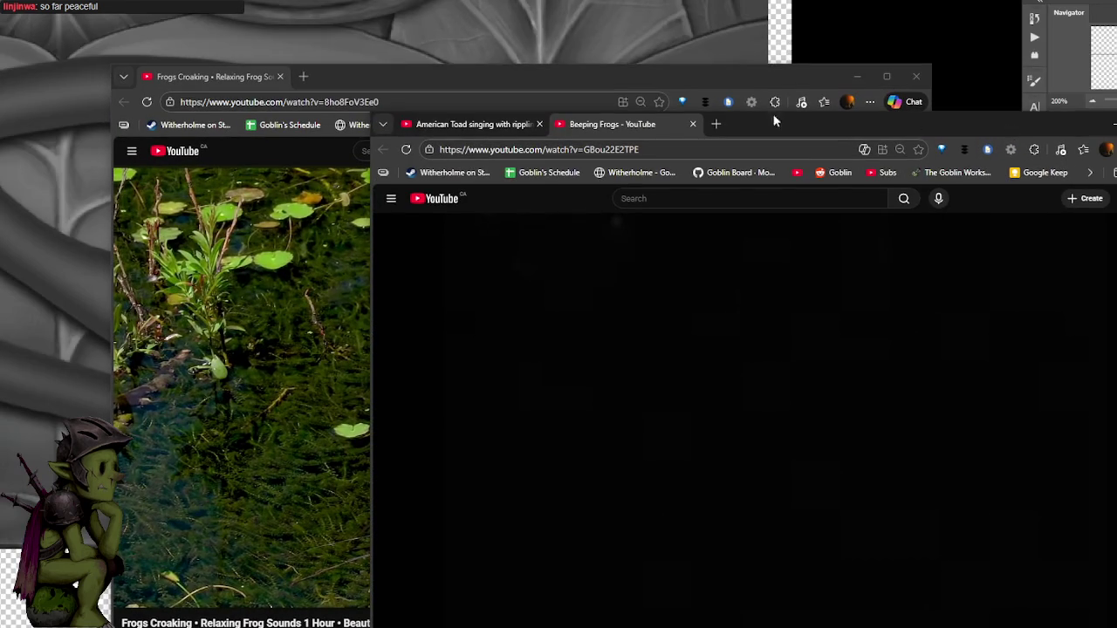
drag(262, 81, 672, 127)
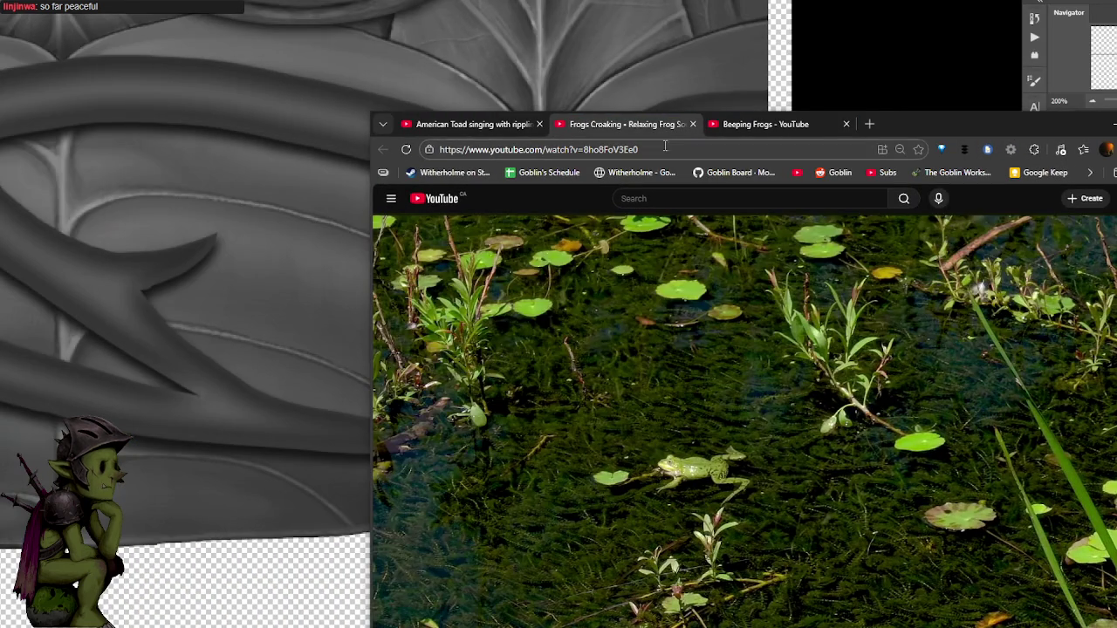
double_click(951, 122)
key(alt+Left)
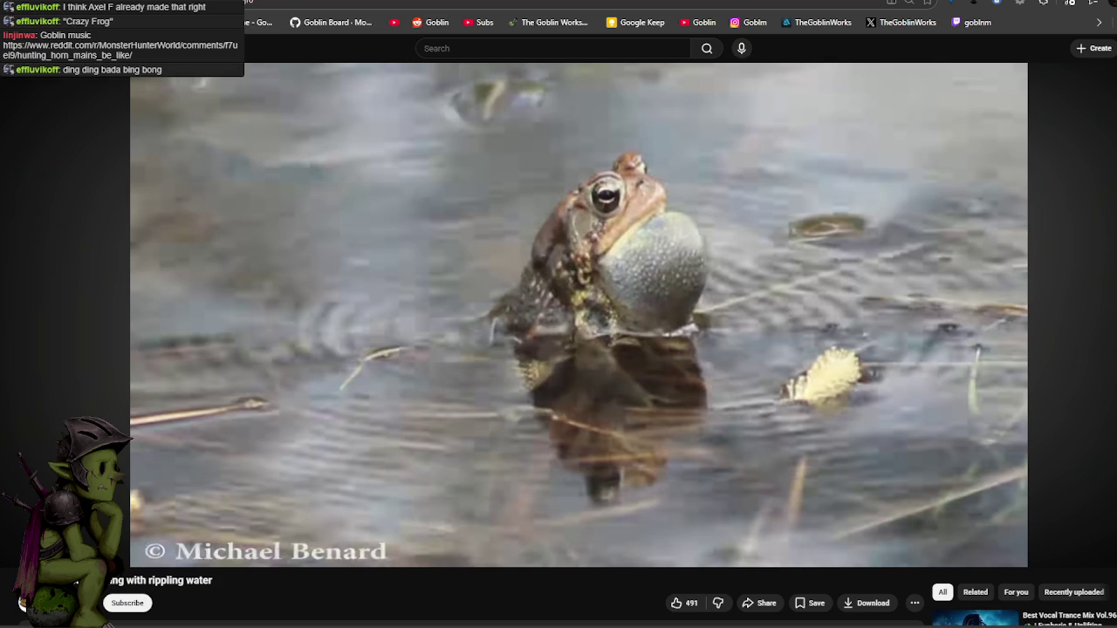
key(alt+Tab)
click(395, 158)
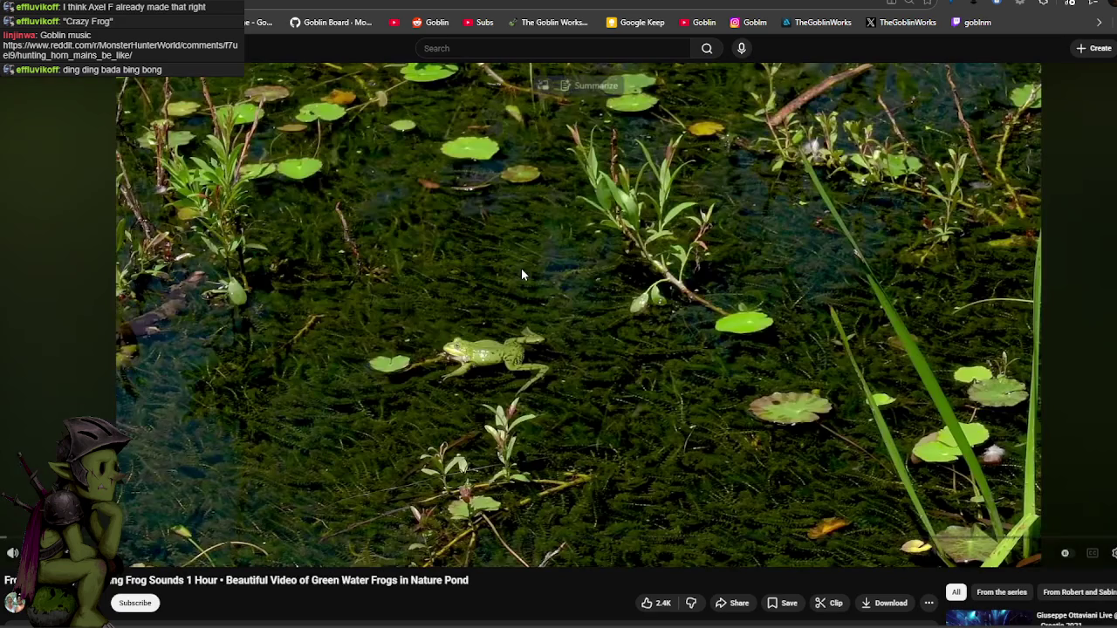
click(521, 270)
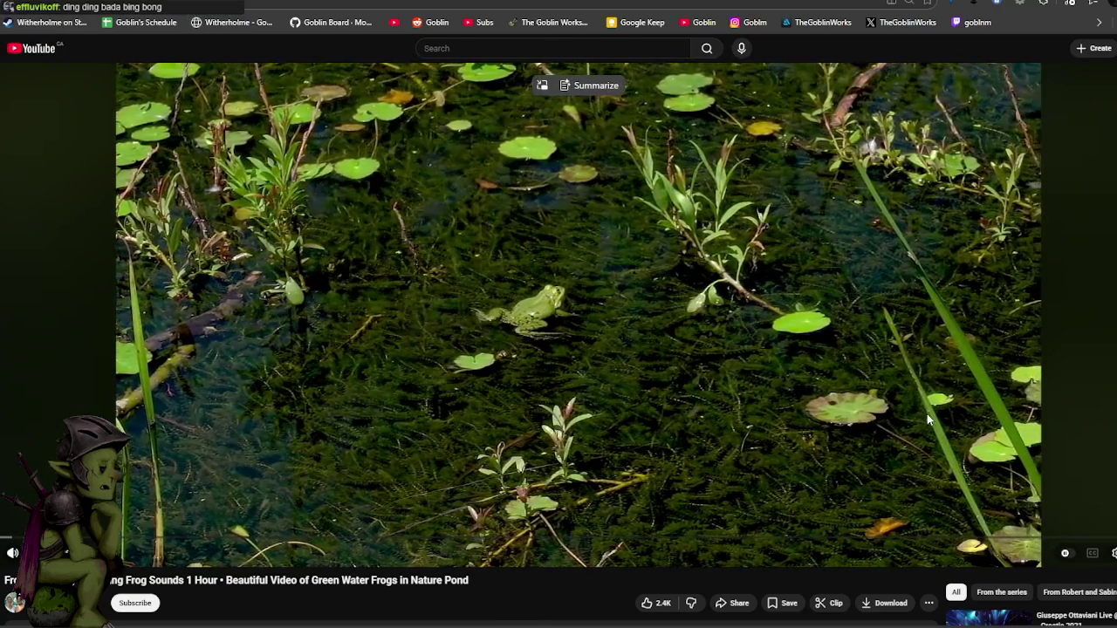
Watch the green water frogs pond video full screen, then exit full screen.
key(f)
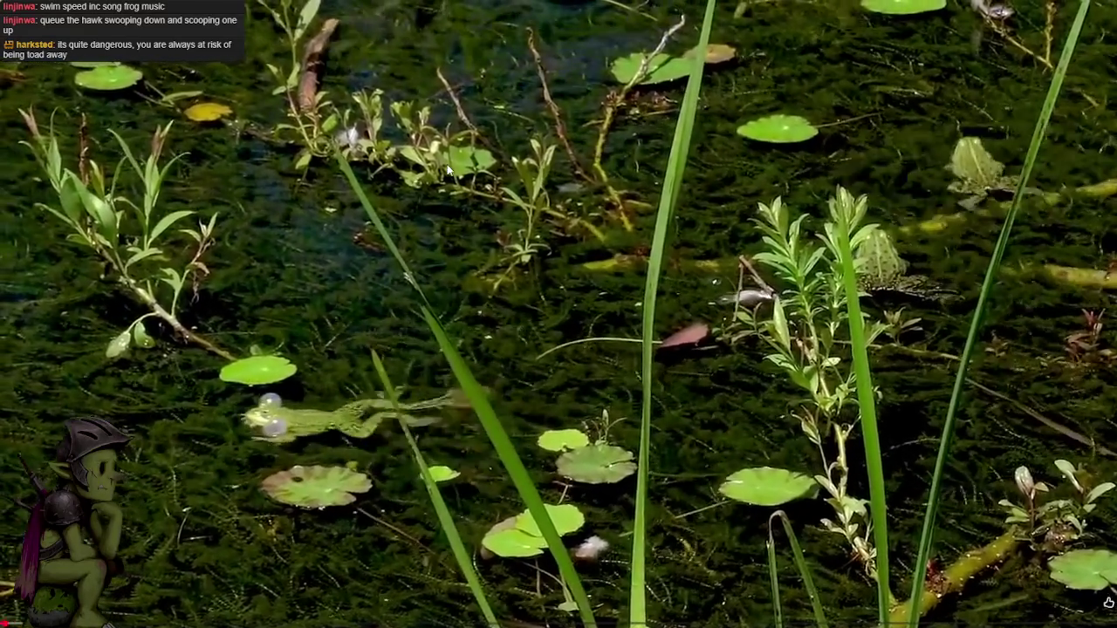
key(Escape)
Open and play the Beeping Frogs video, then switch to the green bokeh background video.
key(space)
click(334, 3)
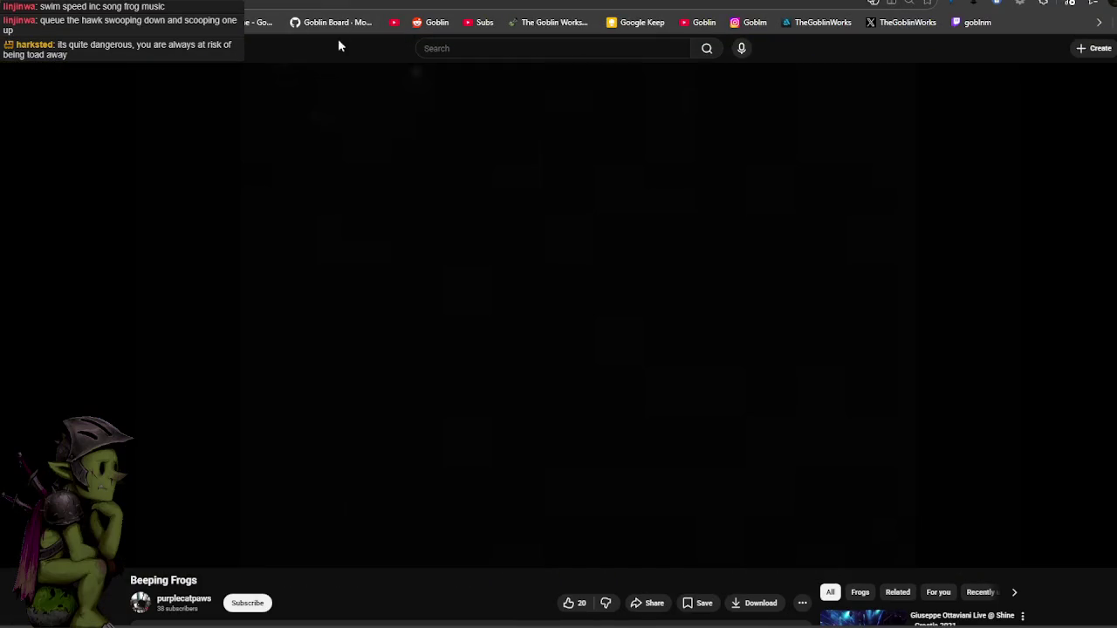
scroll(306, 183, down, 3)
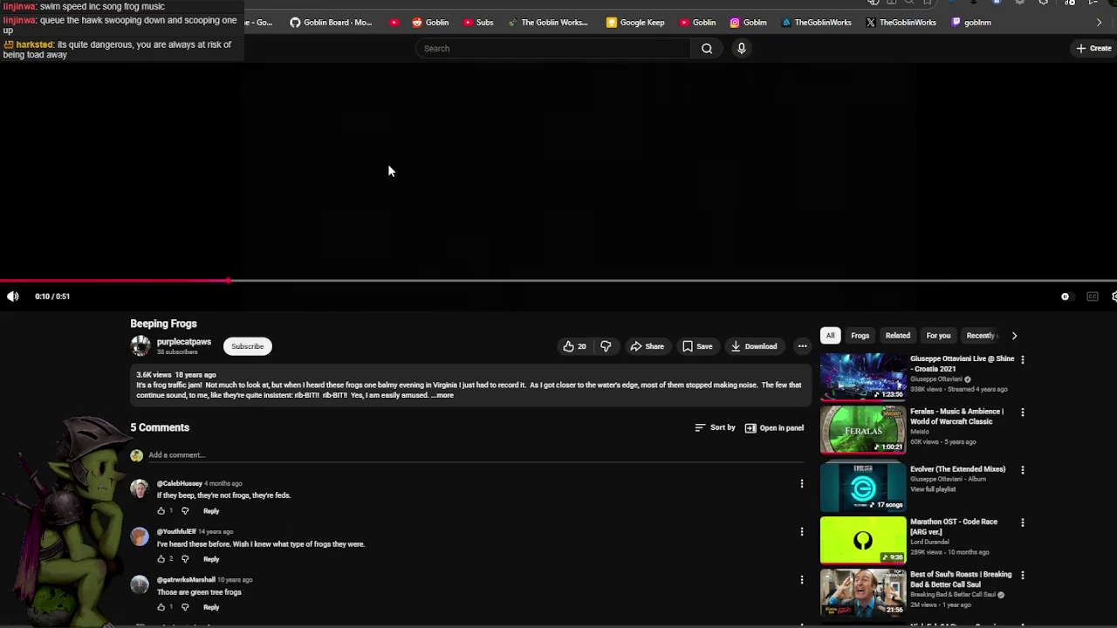
scroll(423, 185, up, 3)
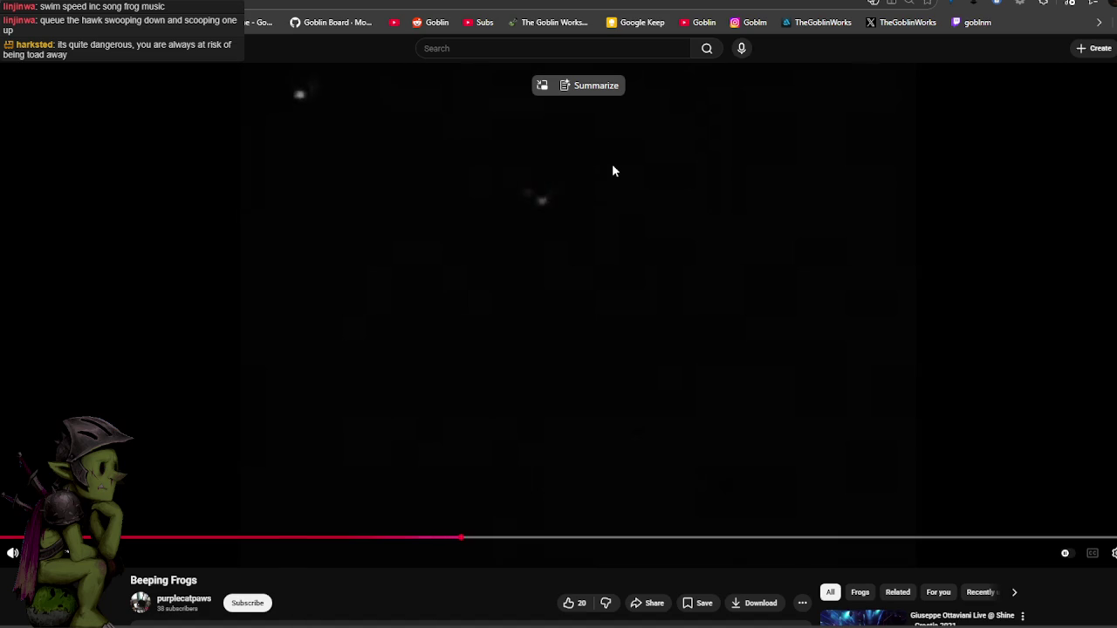
scroll(624, 257, down, 4)
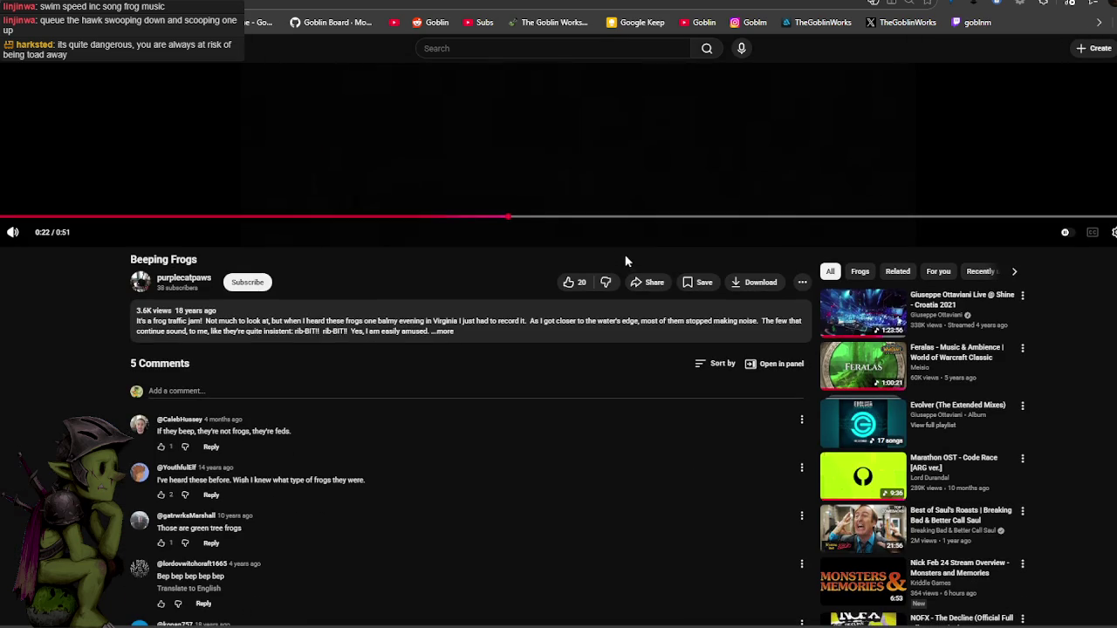
scroll(620, 247, up, 4)
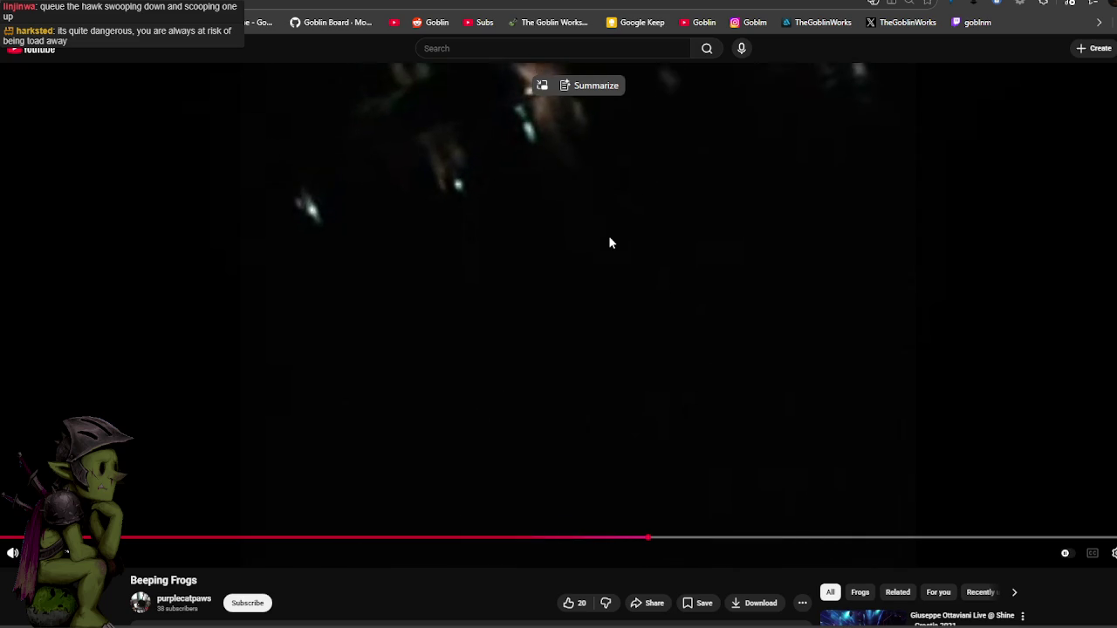
click(523, 224)
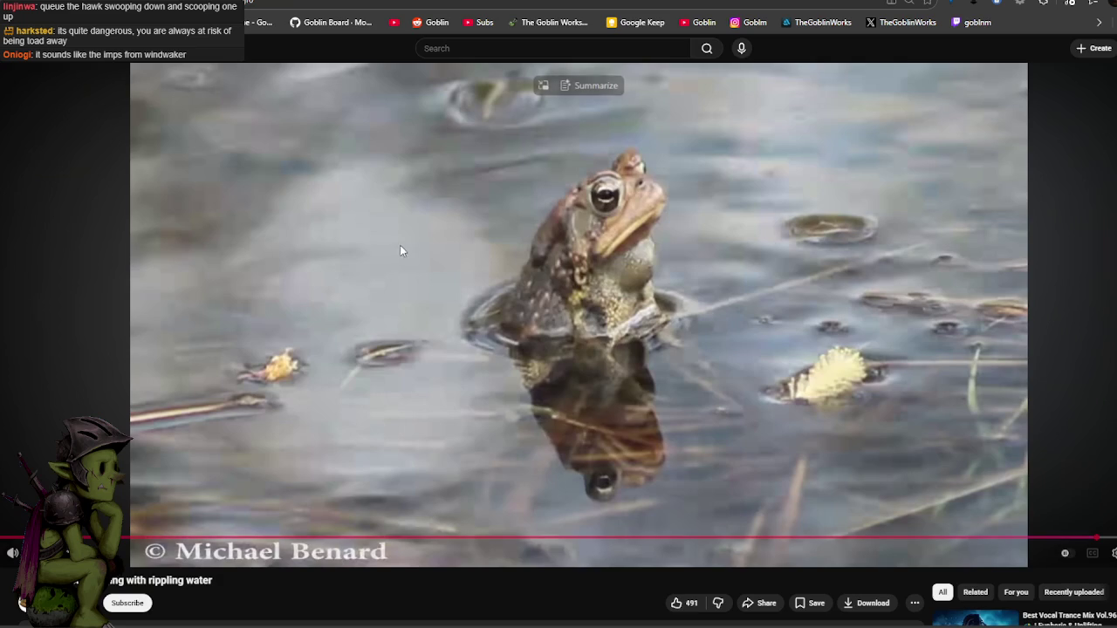
click(402, 244)
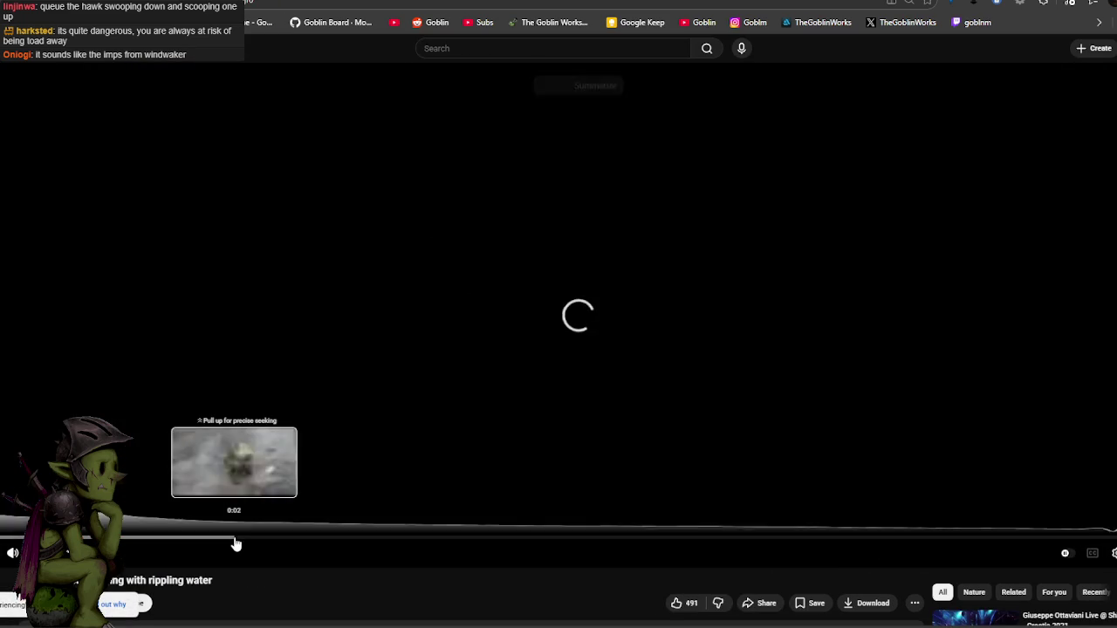
Go from the American Toad video back to the pond video, skip ahead, and pause.
click(236, 537)
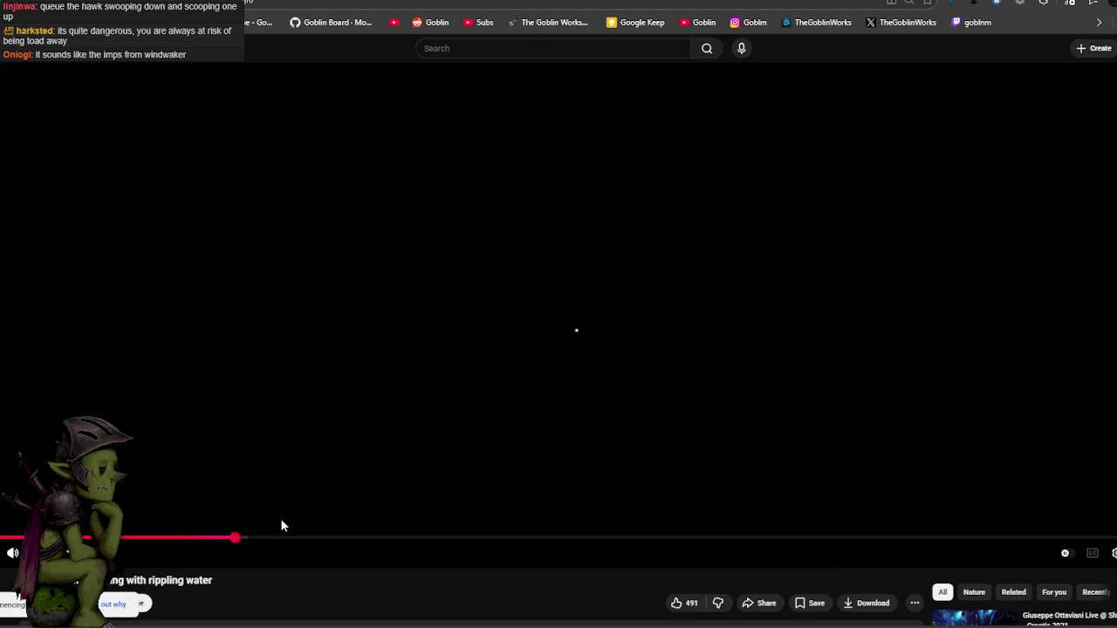
scroll(473, 342, down, 4)
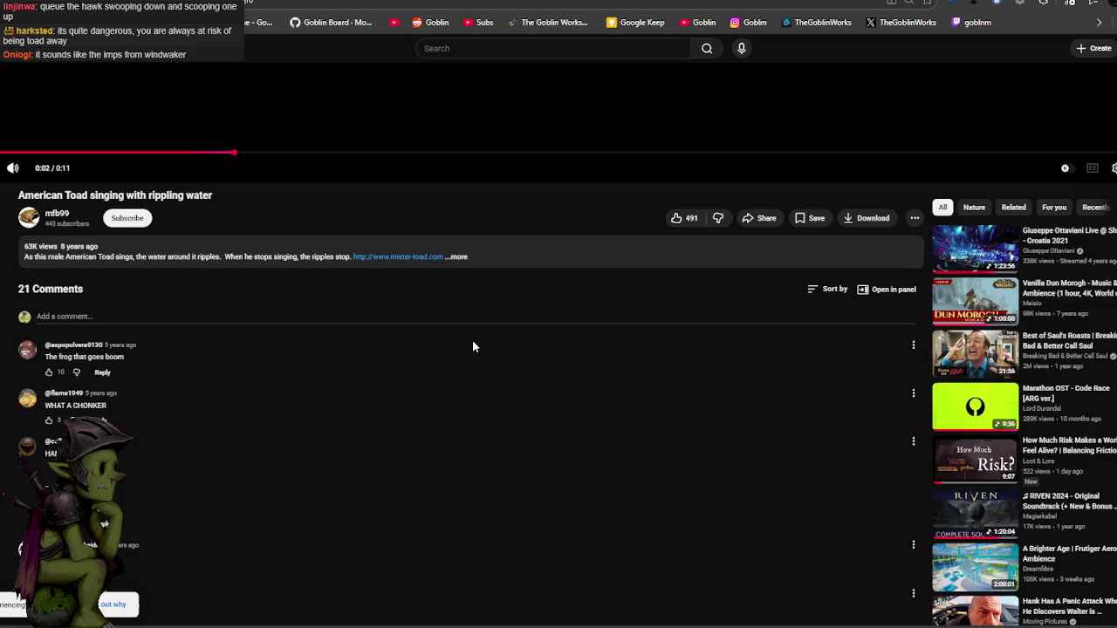
key(alt+Left)
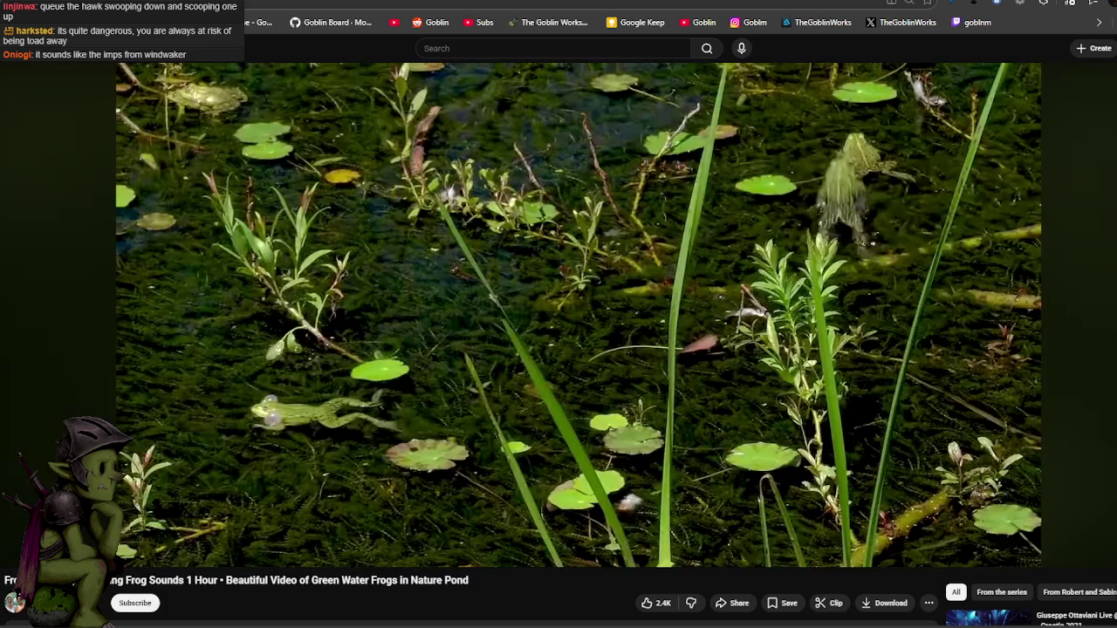
click(441, 288)
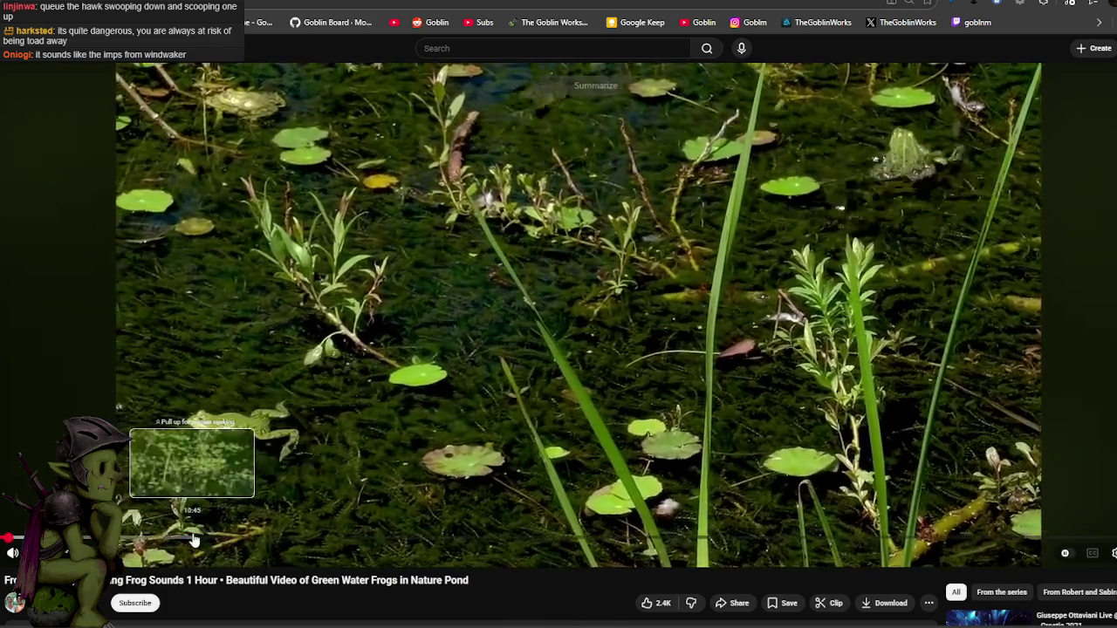
click(192, 539)
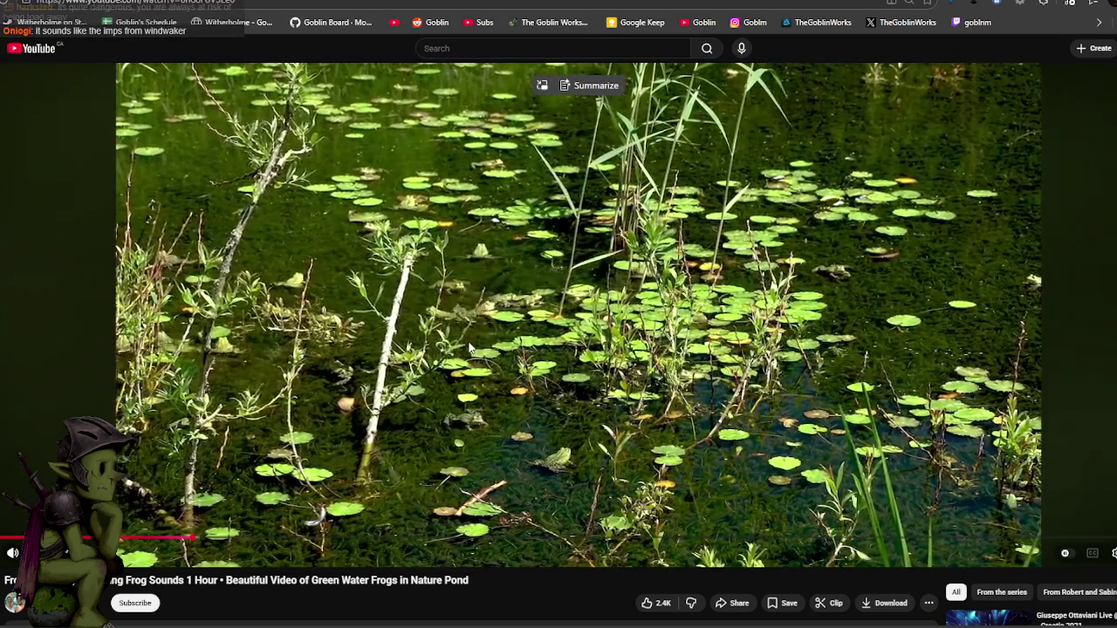
key(k)
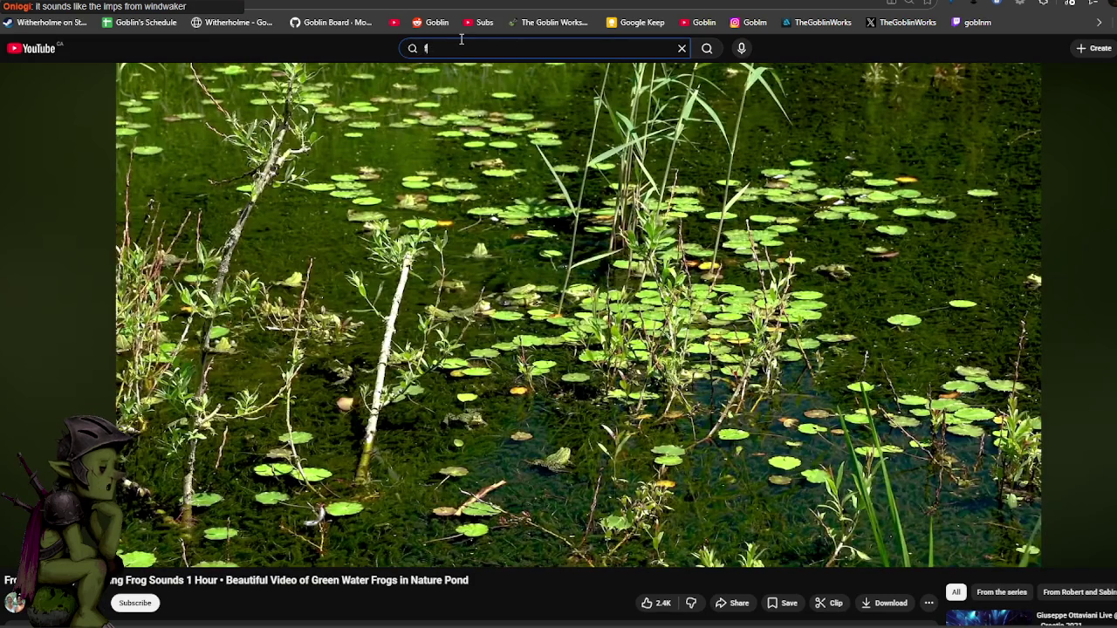
Search for 'frog trance', correcting the misspelled 'frg trance', and browse the results.
text(frg )
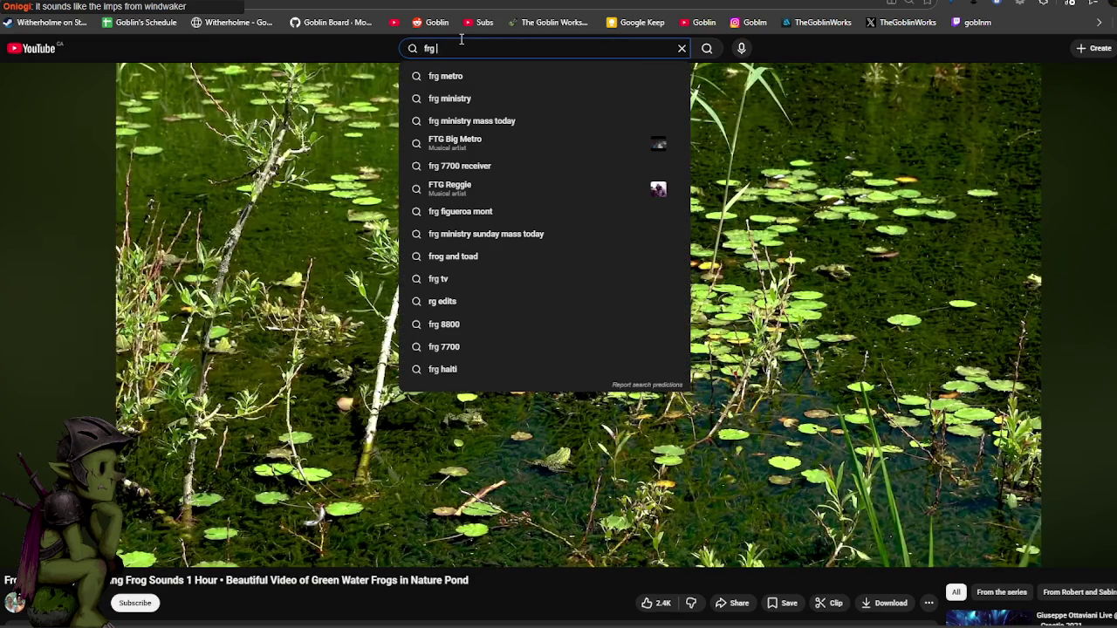
text(trance)
key(Return)
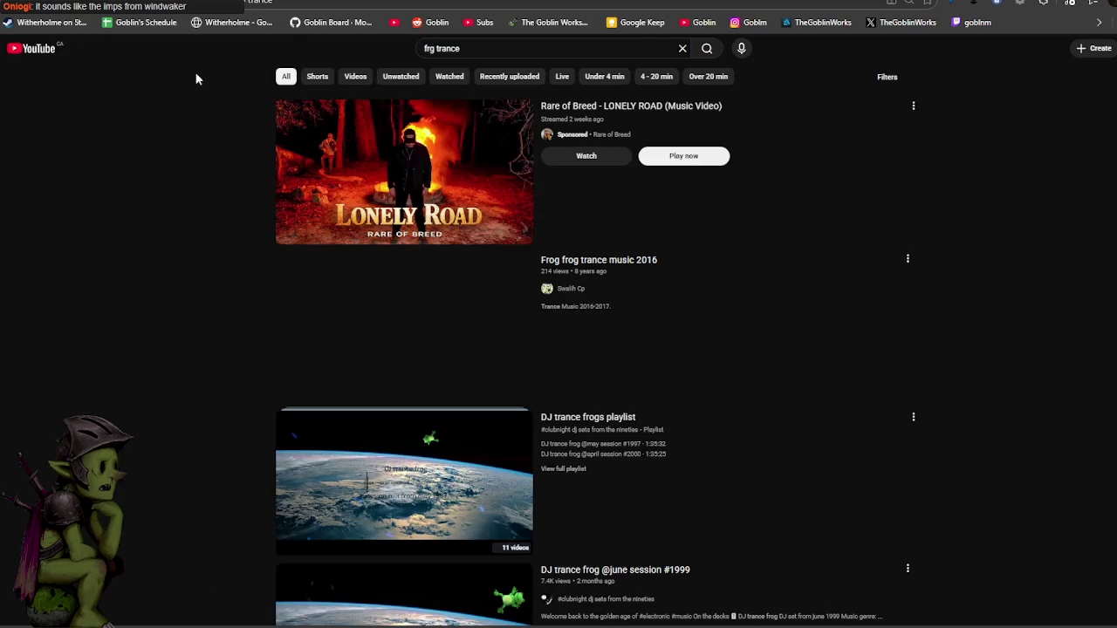
click(429, 48)
click(440, 84)
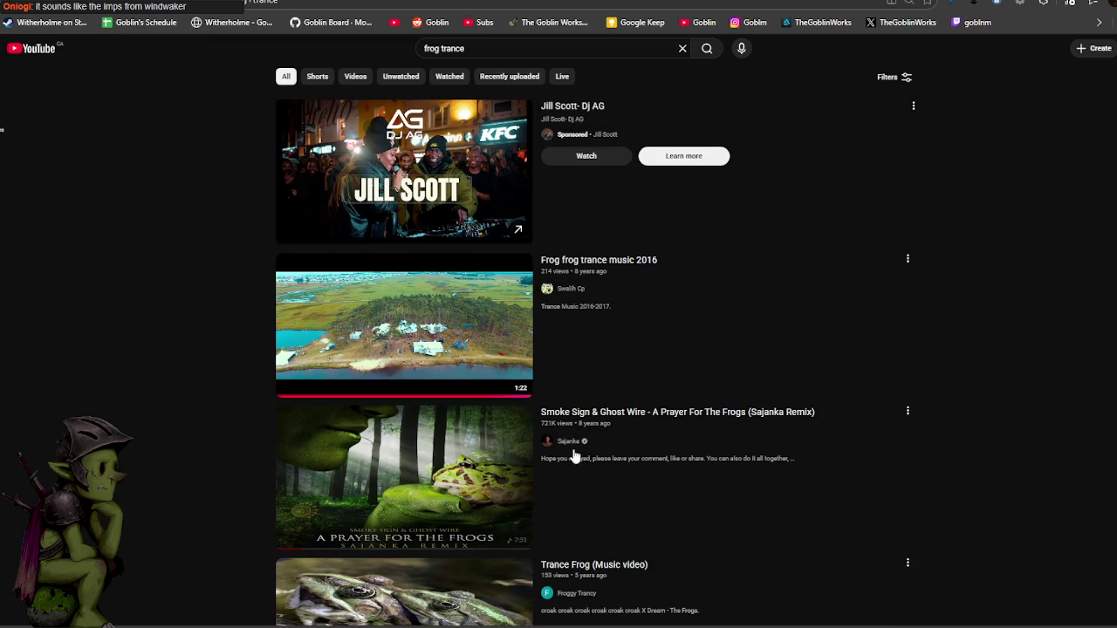
scroll(441, 417, down, 1)
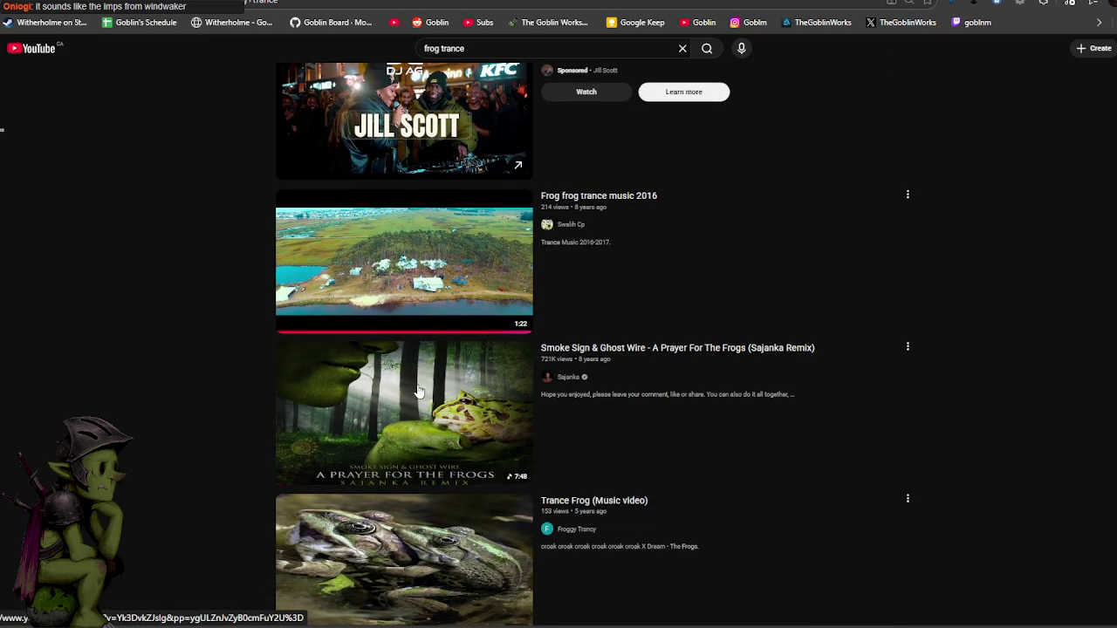
scroll(415, 392, down, 3)
scroll(428, 367, down, 2)
scroll(437, 349, down, 3)
scroll(452, 310, down, 4)
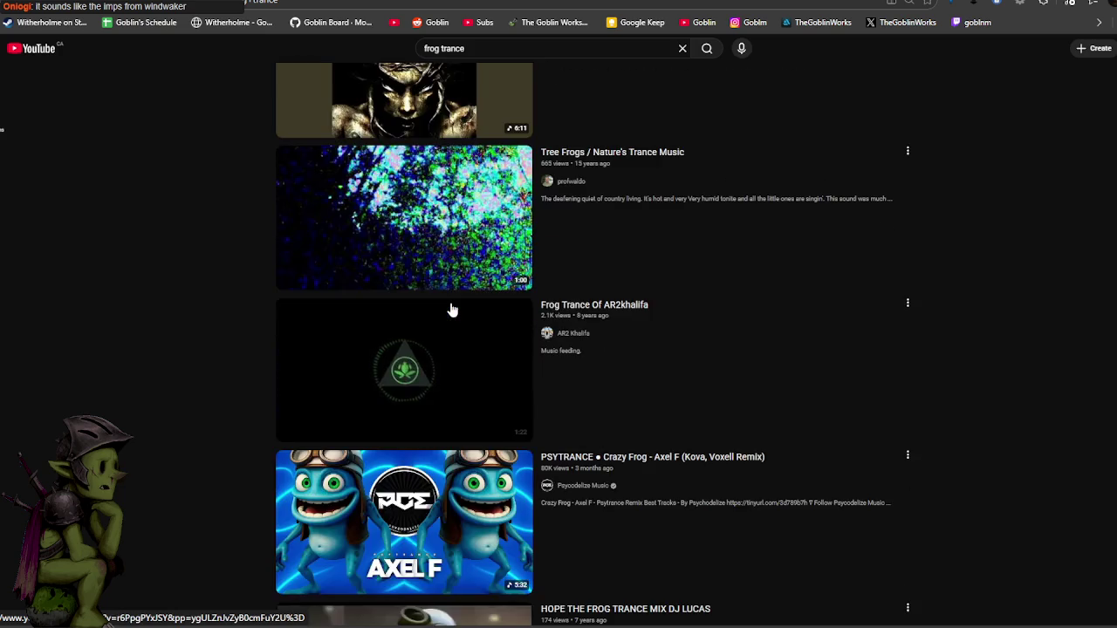
scroll(452, 310, down, 4)
scroll(454, 315, down, 5)
scroll(457, 319, down, 4)
scroll(454, 296, up, 2)
Skim through the red-eyed tree frog trance video, then return to the results.
click(410, 251)
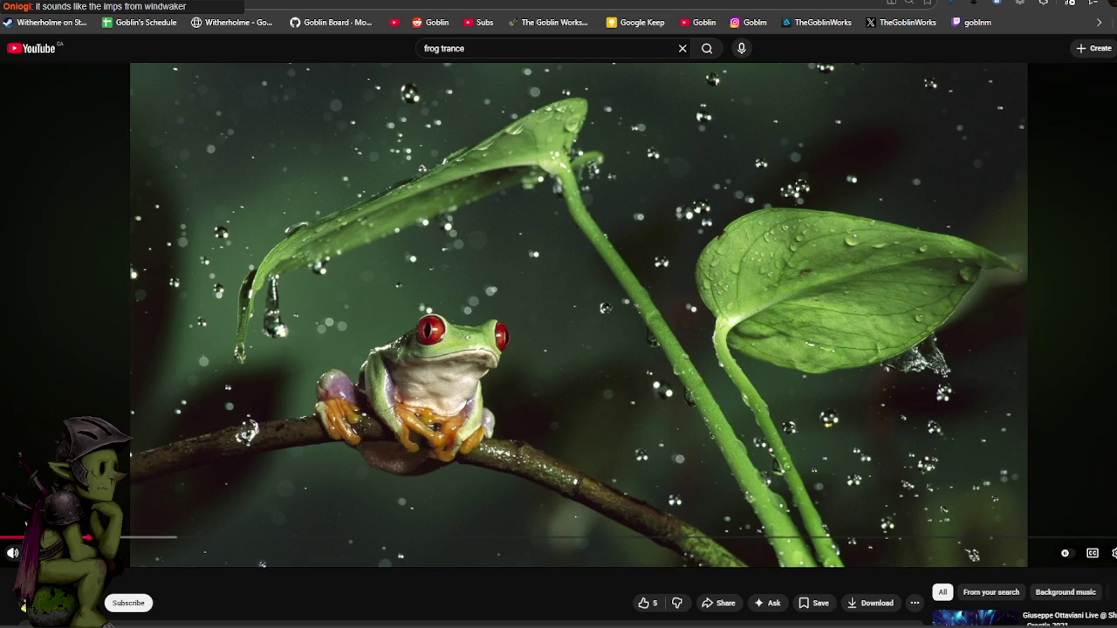
click(313, 539)
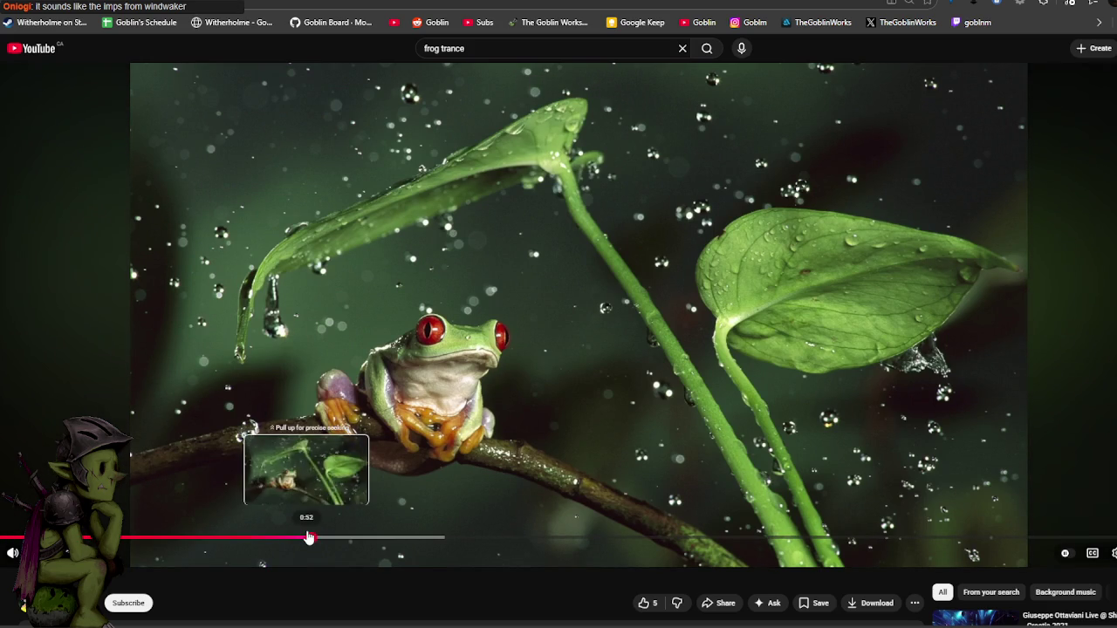
click(436, 539)
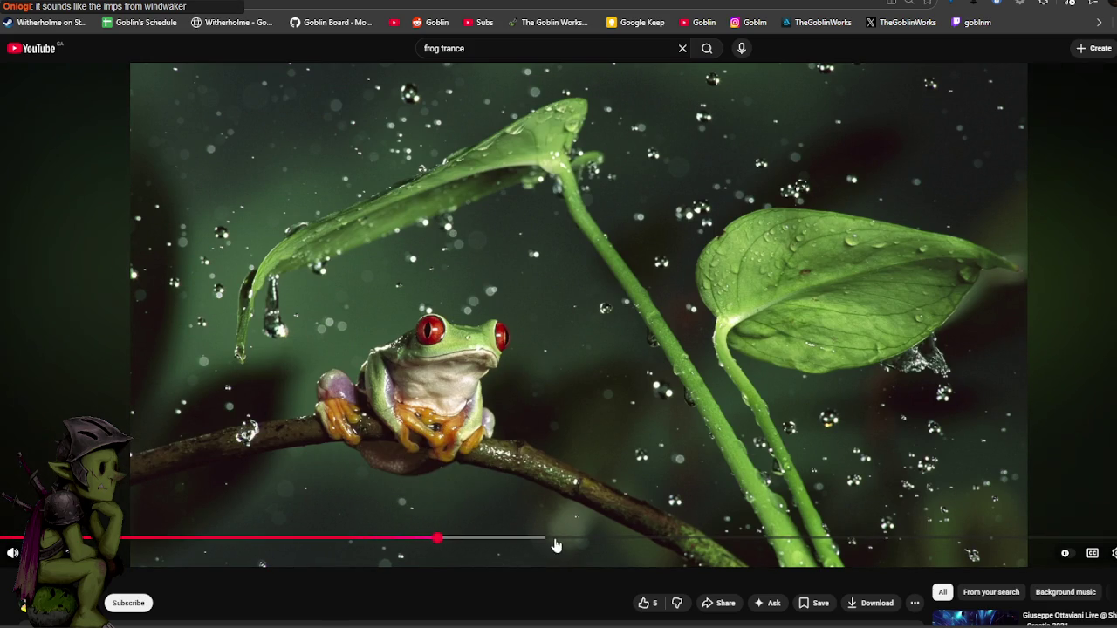
click(683, 539)
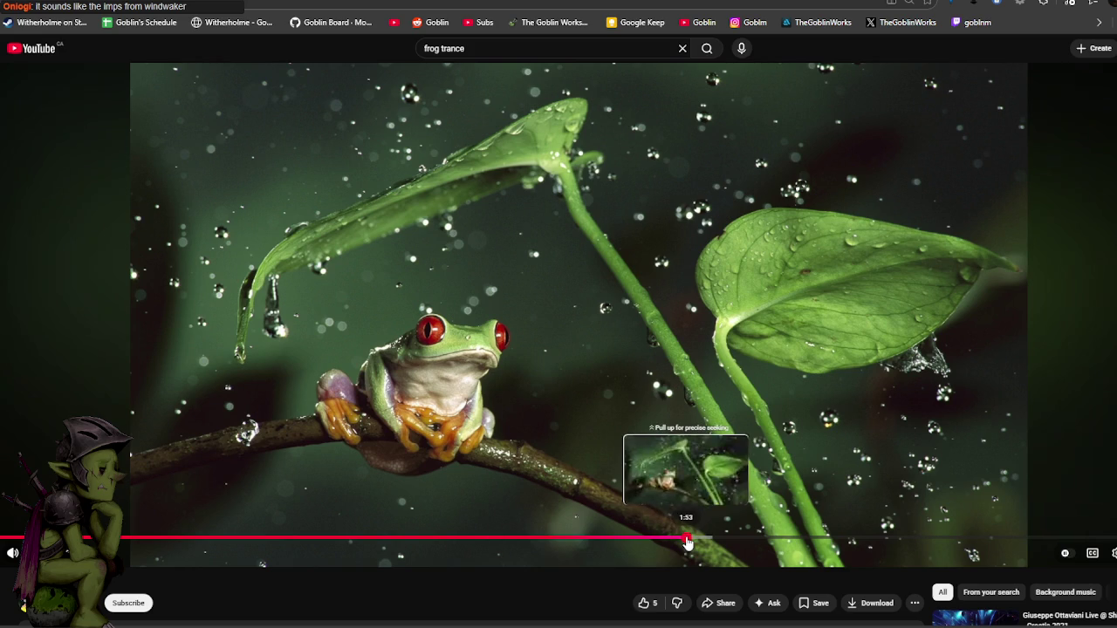
key(alt+Left)
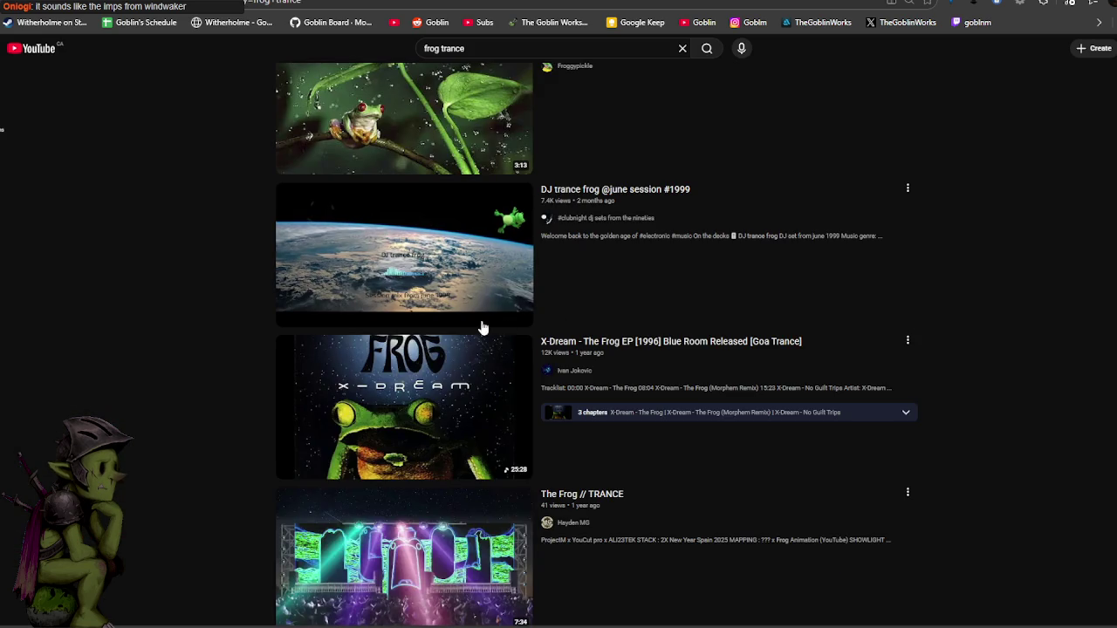
Play the X-Dream 'The Frog' EP from the beginning, then go back to the pond video.
click(415, 410)
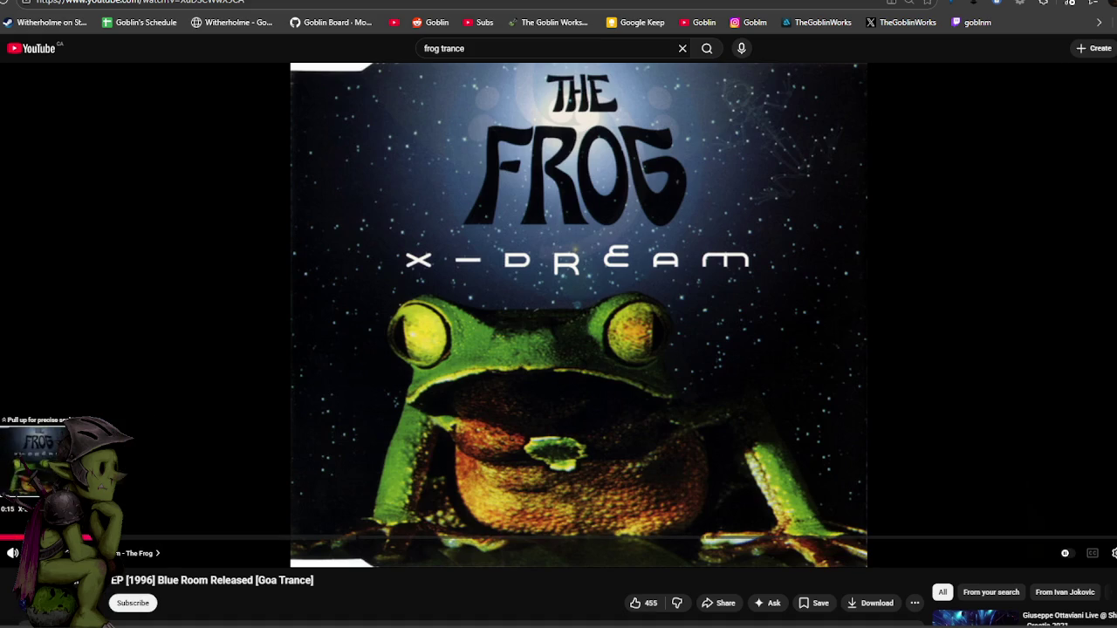
click(7, 537)
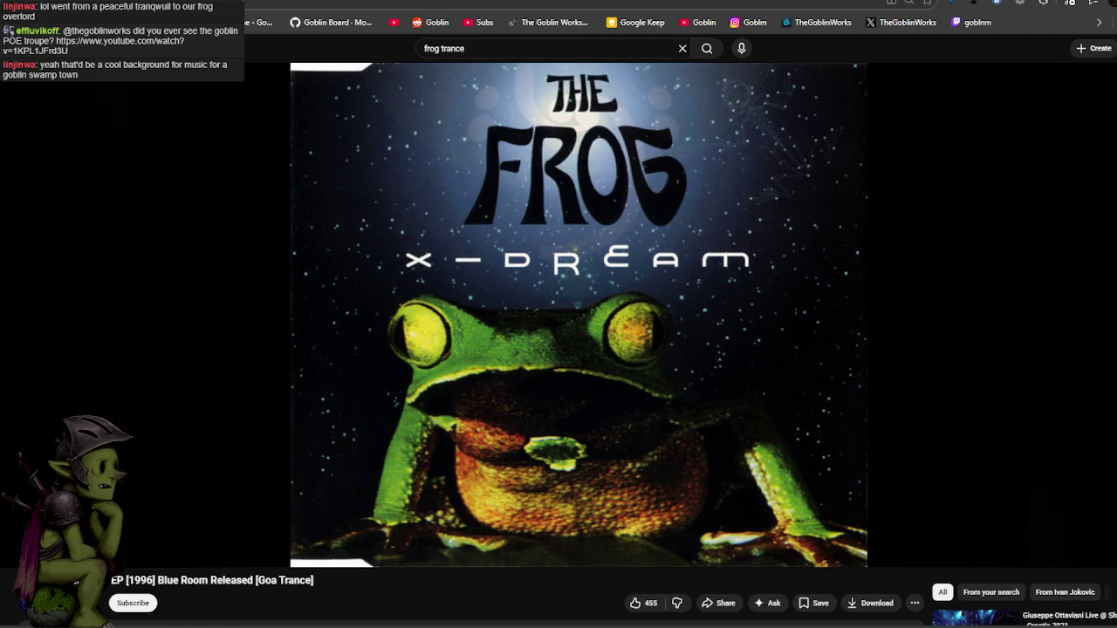
key(alt+Left)
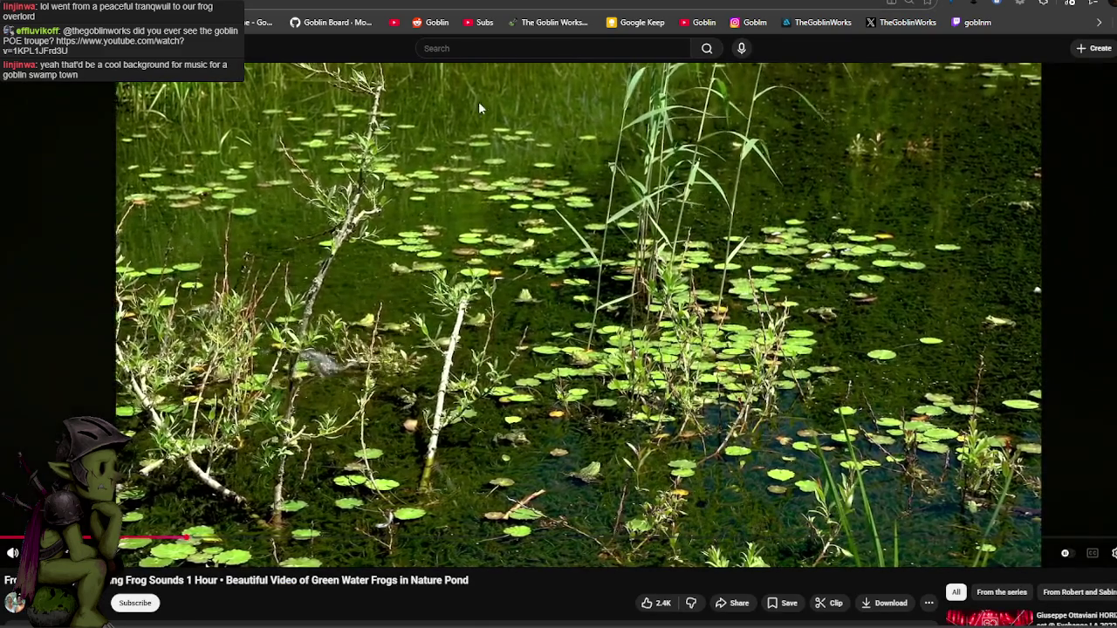
Pause the frog pond video and resume the singing toad clip.
click(503, 179)
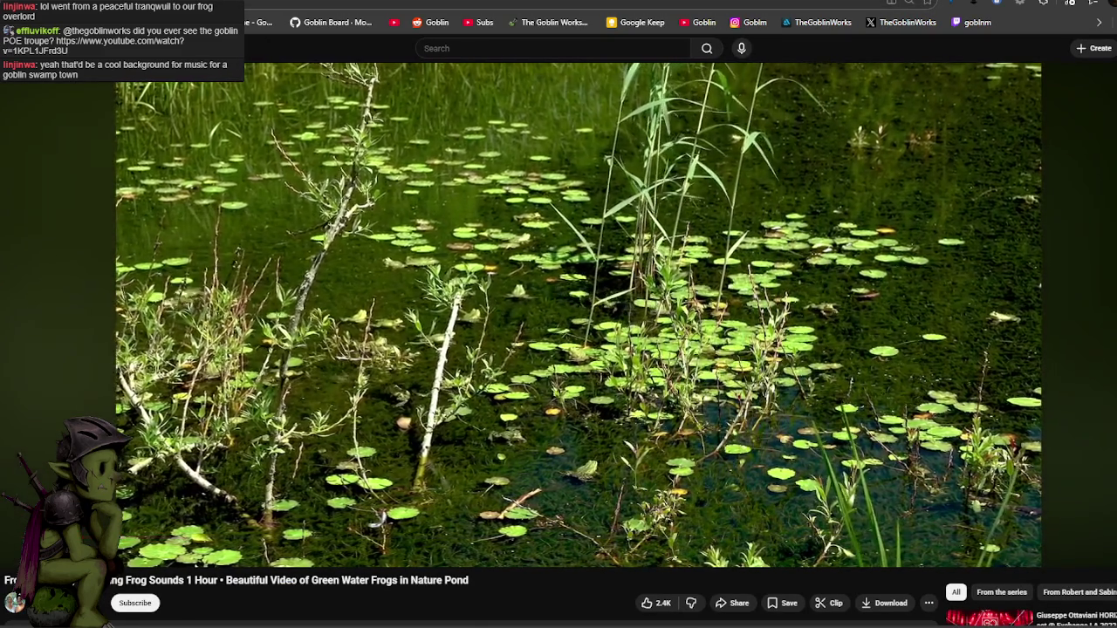
key(alt+Left)
right_click(508, 284)
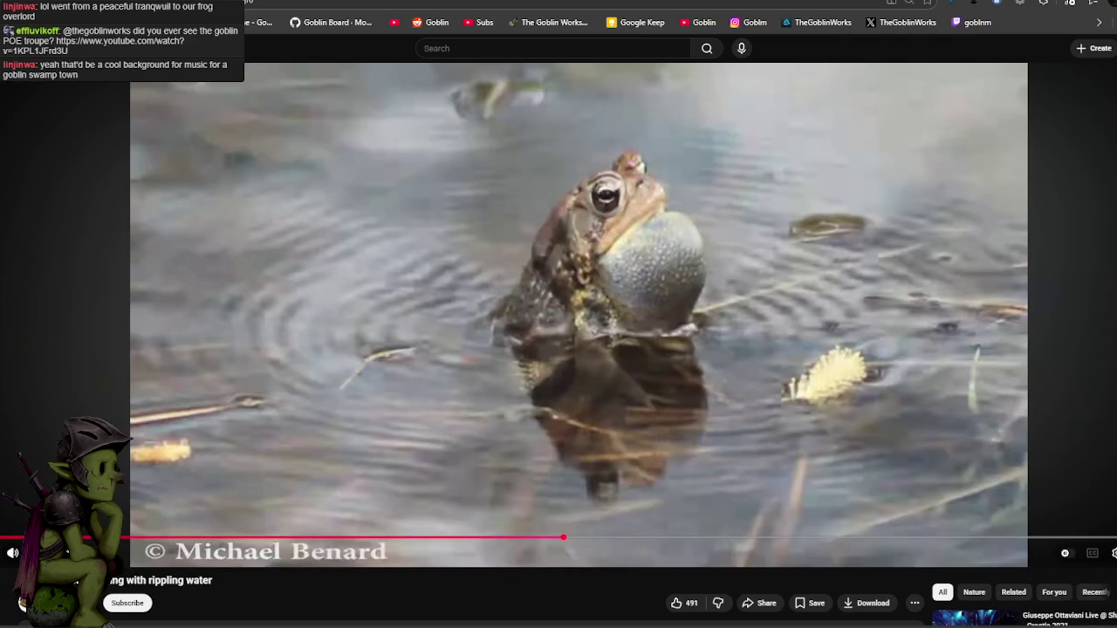
key(space)
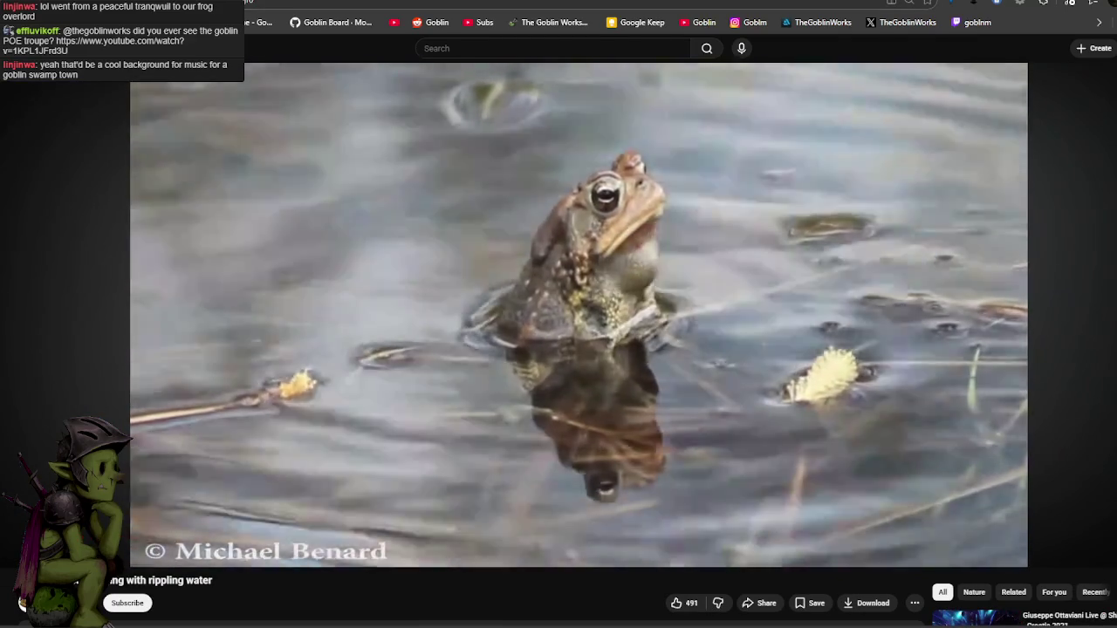
Return to the green frog pond video and watch it full screen.
key(alt+Right)
key(f)
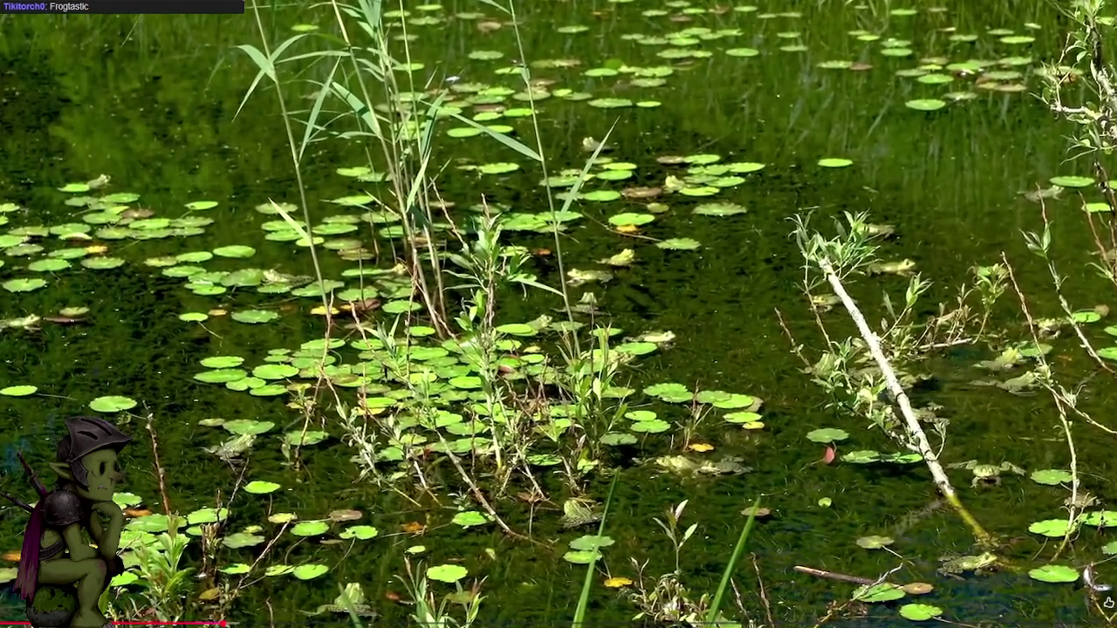
click(1109, 602)
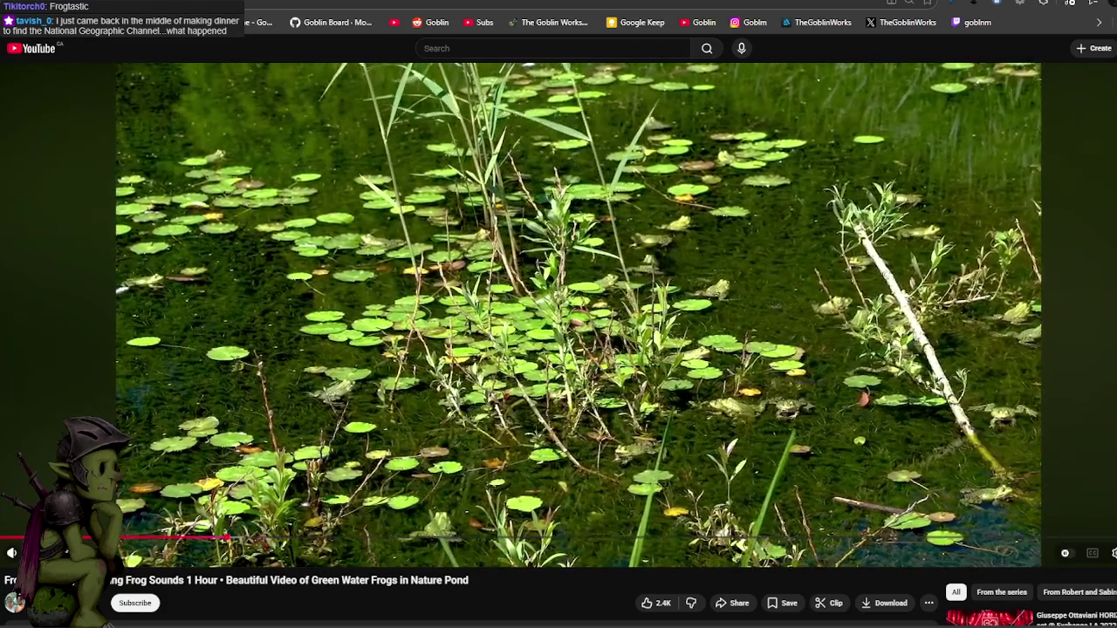
Toggle the pond video's full screen a few times, then move to X-Dream's 'The Frog' video.
click(1112, 553)
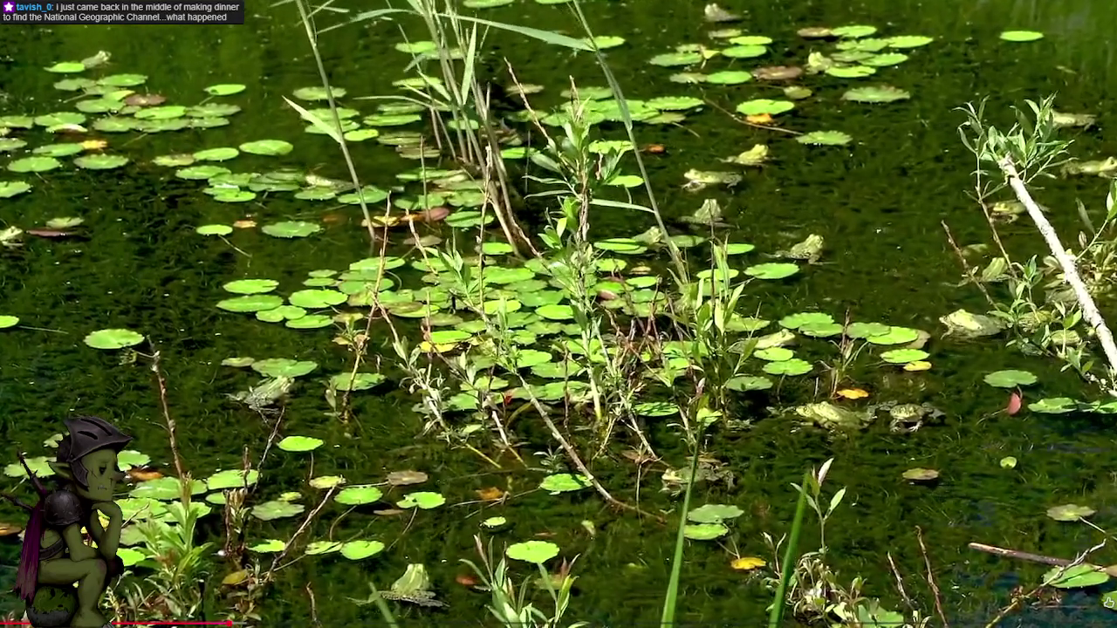
click(1106, 602)
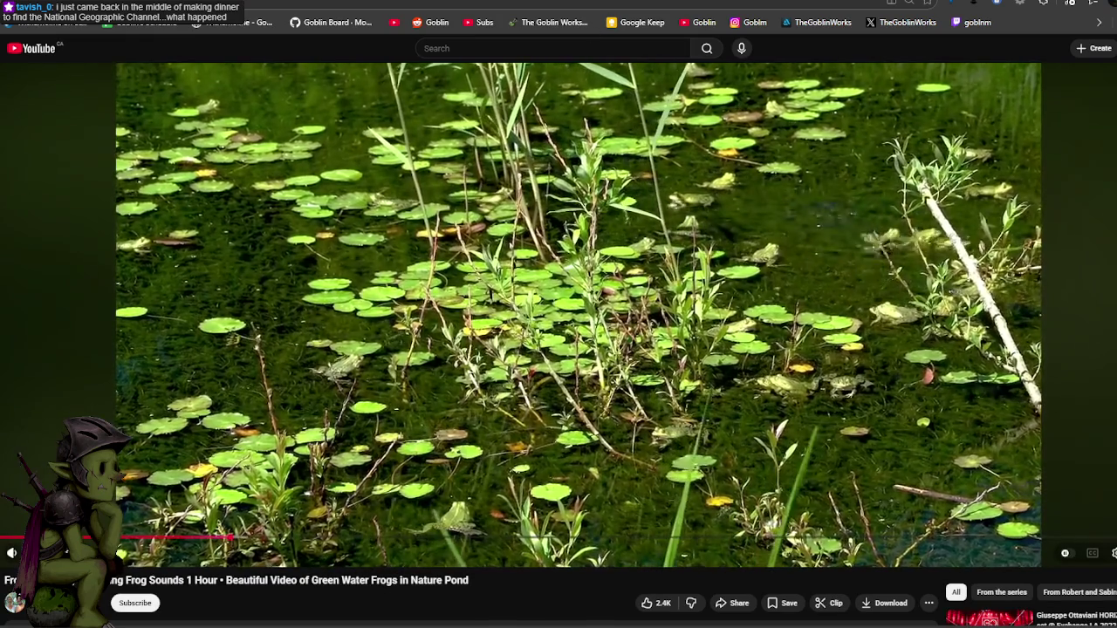
key(space)
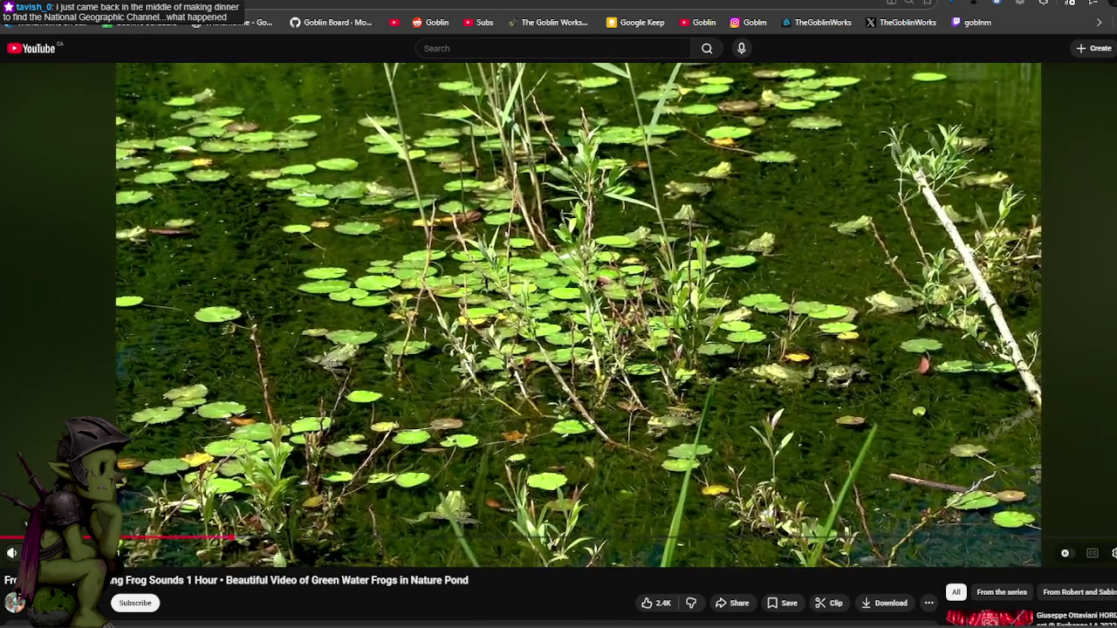
key(f)
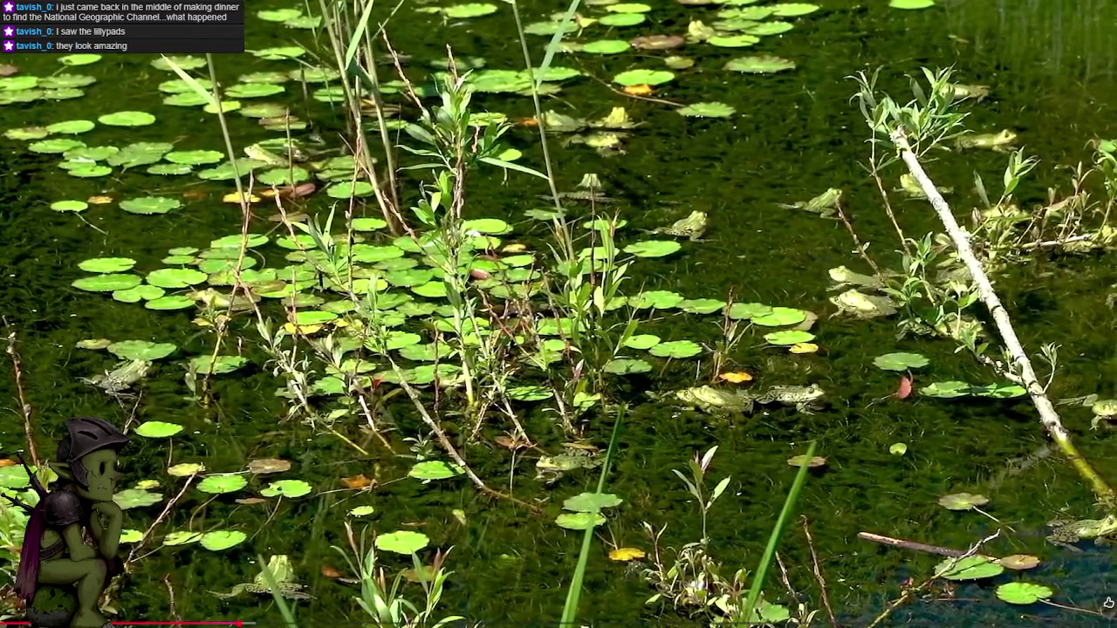
click(1108, 602)
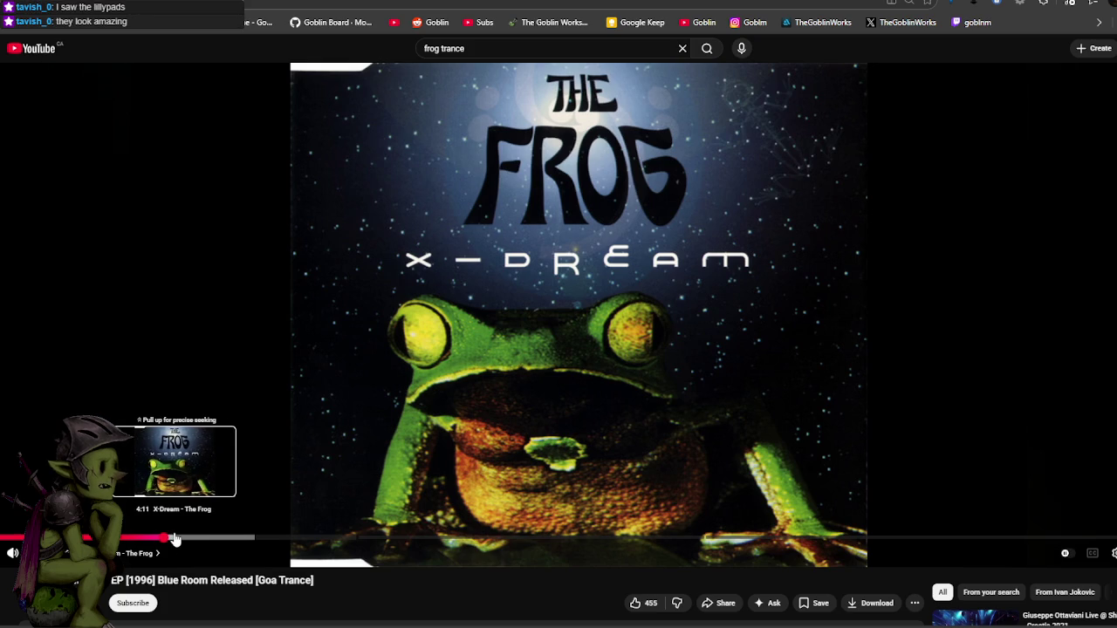
Seek along the X-Dream EP progress bar to the No Guilt Trips track near 15:38.
scroll(367, 469, down, 5)
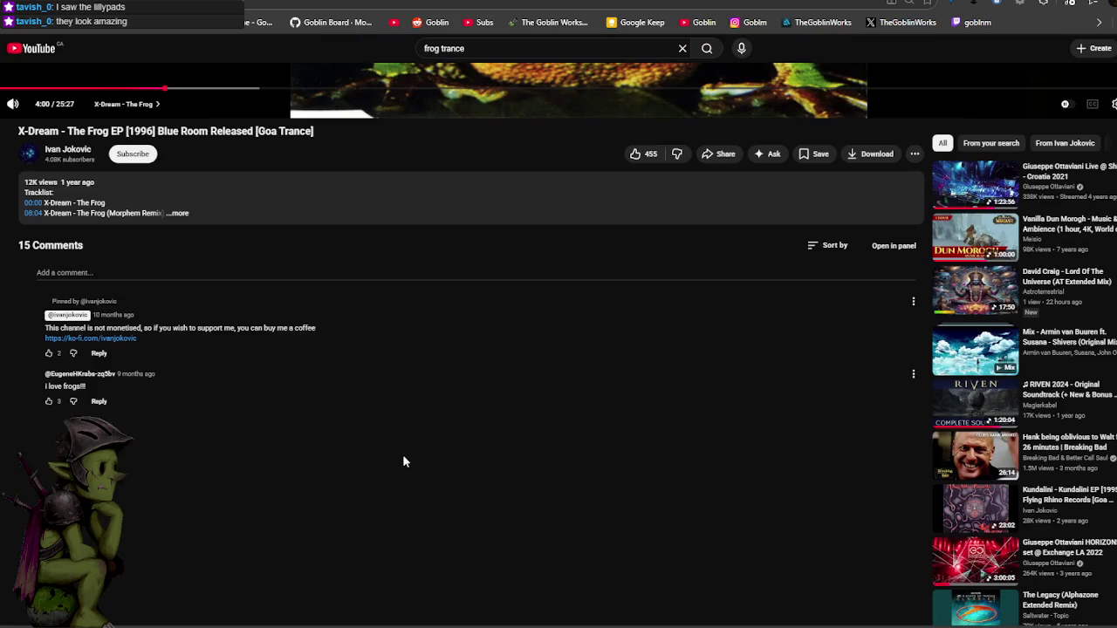
scroll(397, 453, up, 5)
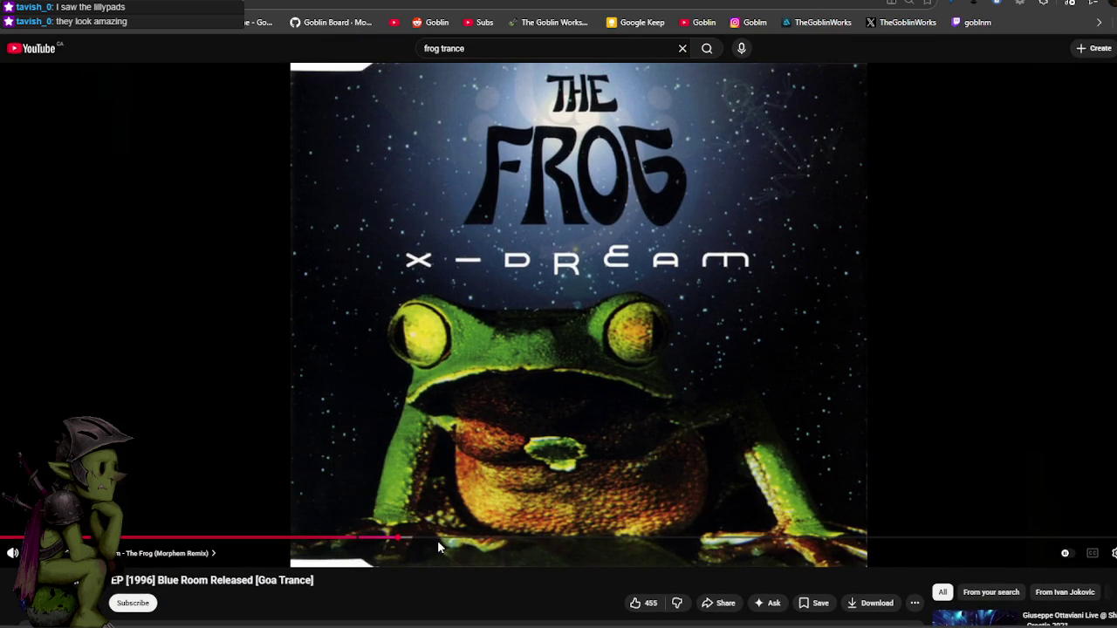
drag(458, 540, 512, 544)
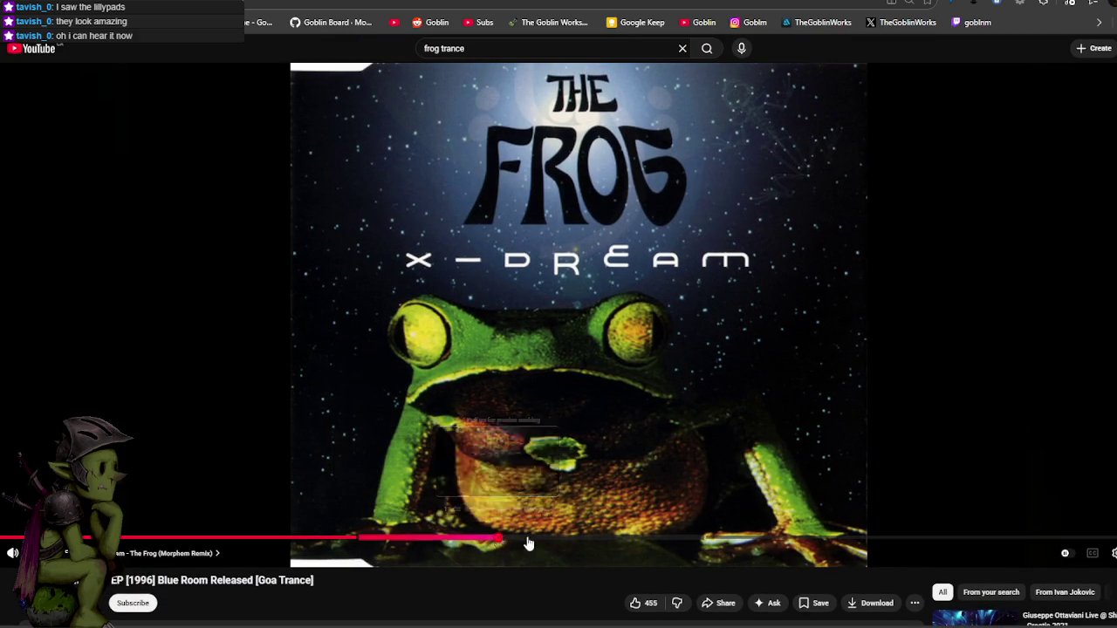
drag(580, 543, 531, 541)
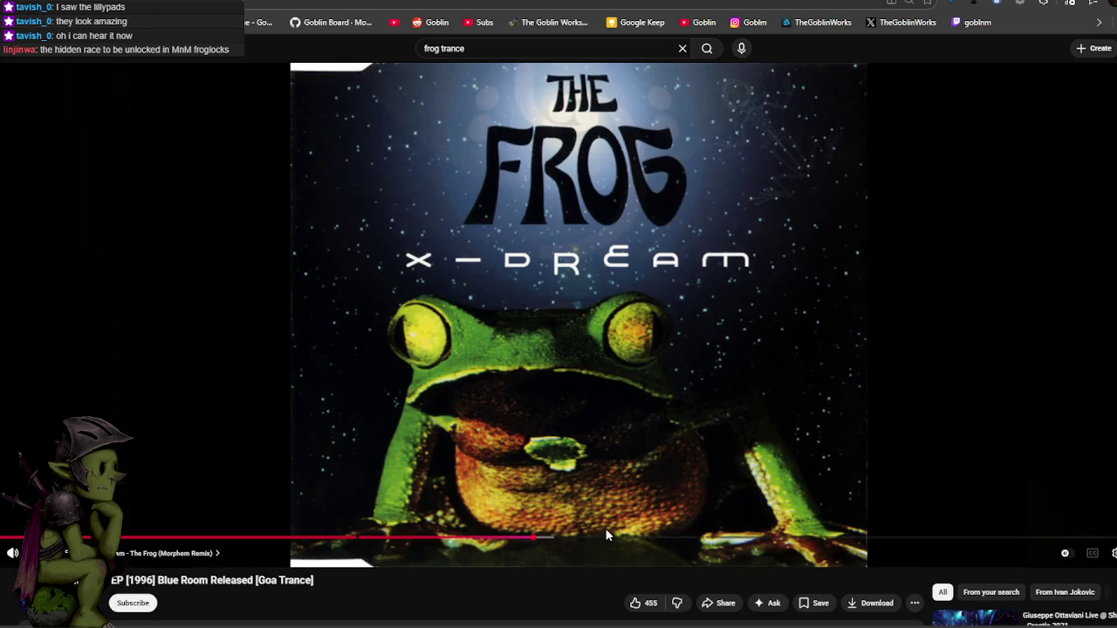
click(609, 537)
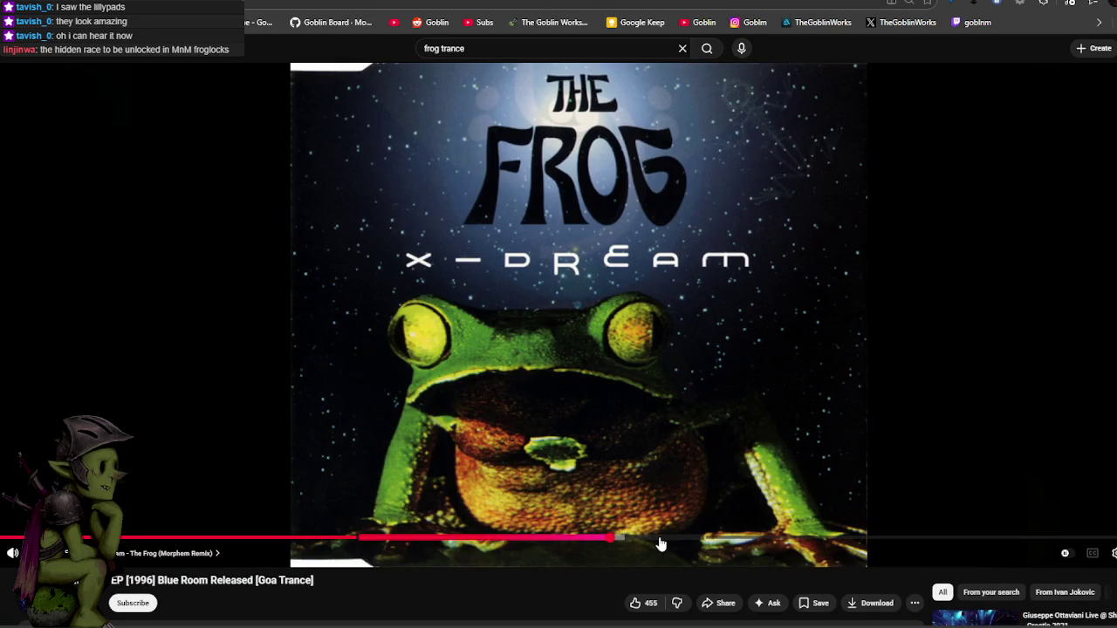
click(661, 541)
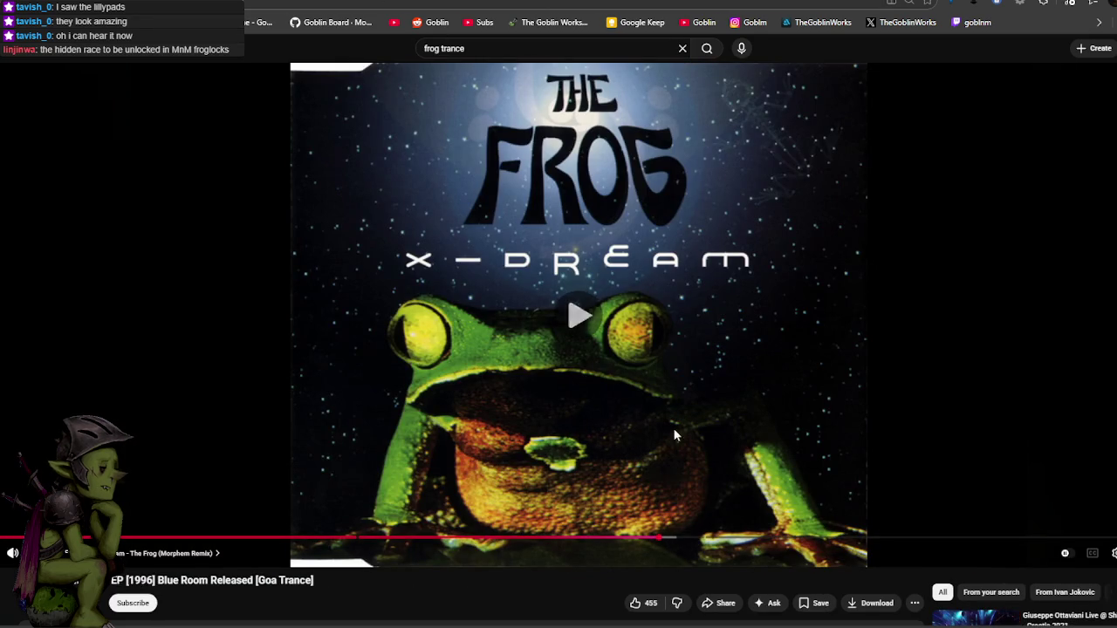
click(744, 539)
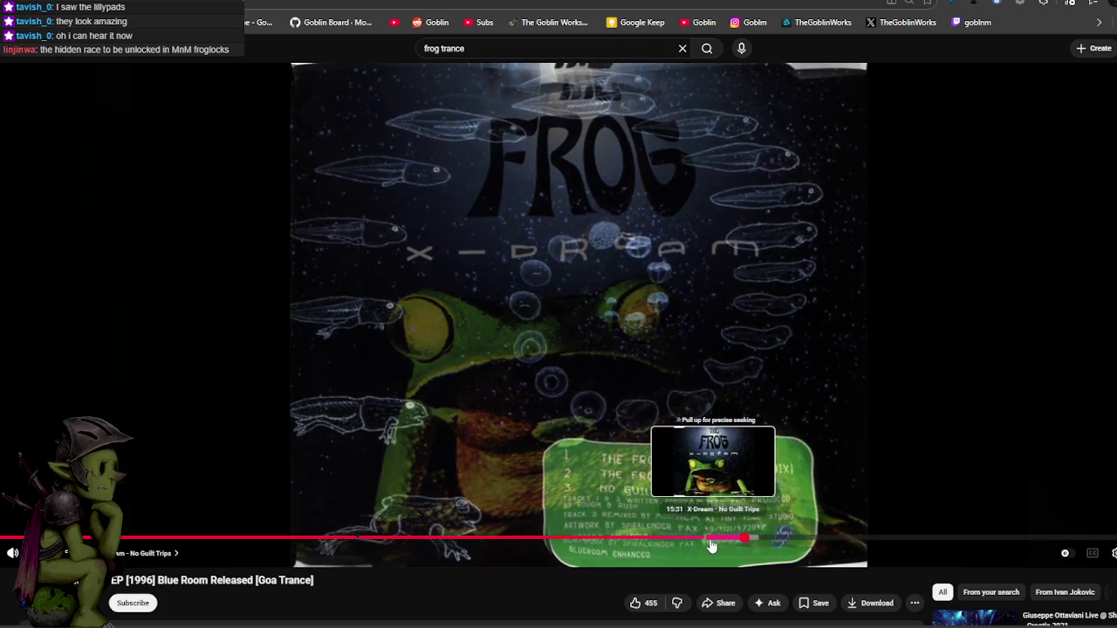
drag(746, 543, 711, 544)
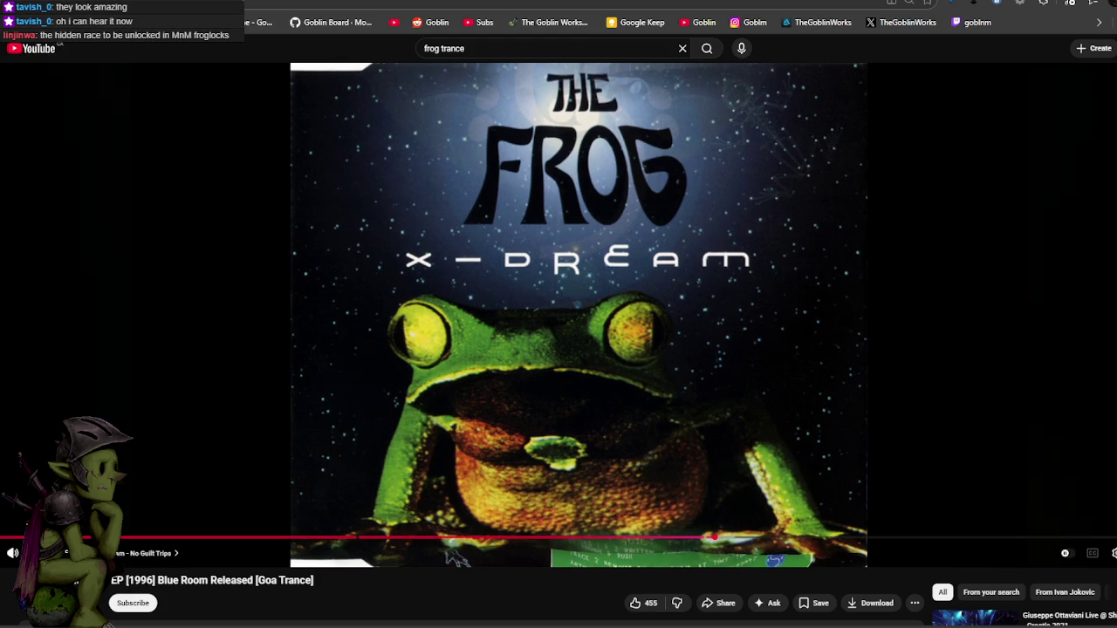
Glance at the comments, then put the trance video full screen.
scroll(642, 336, down, 5)
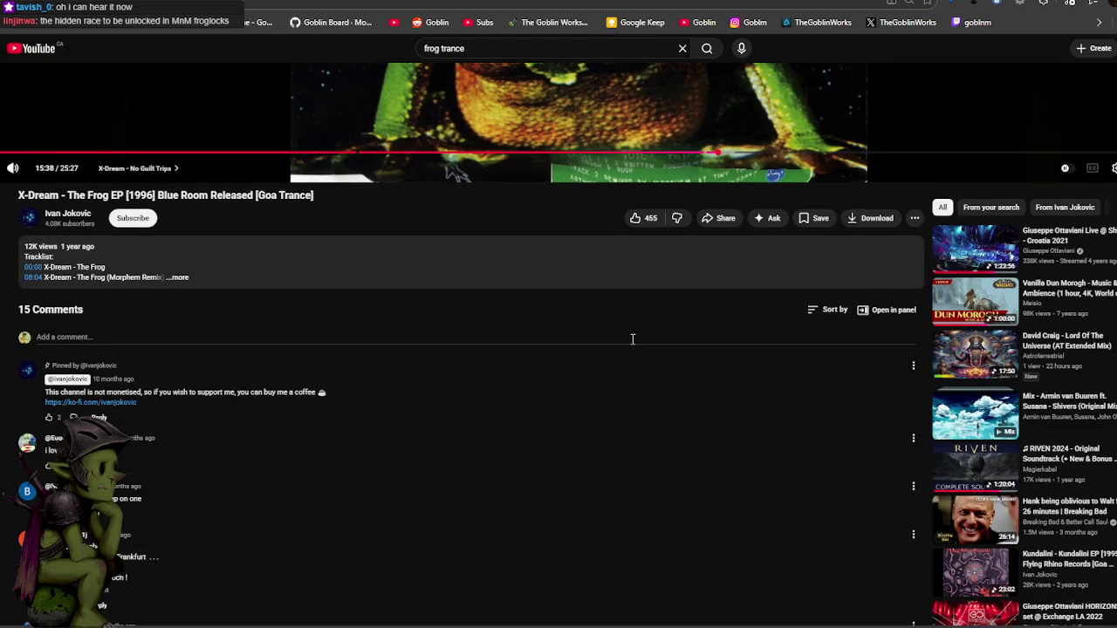
scroll(624, 336, up, 5)
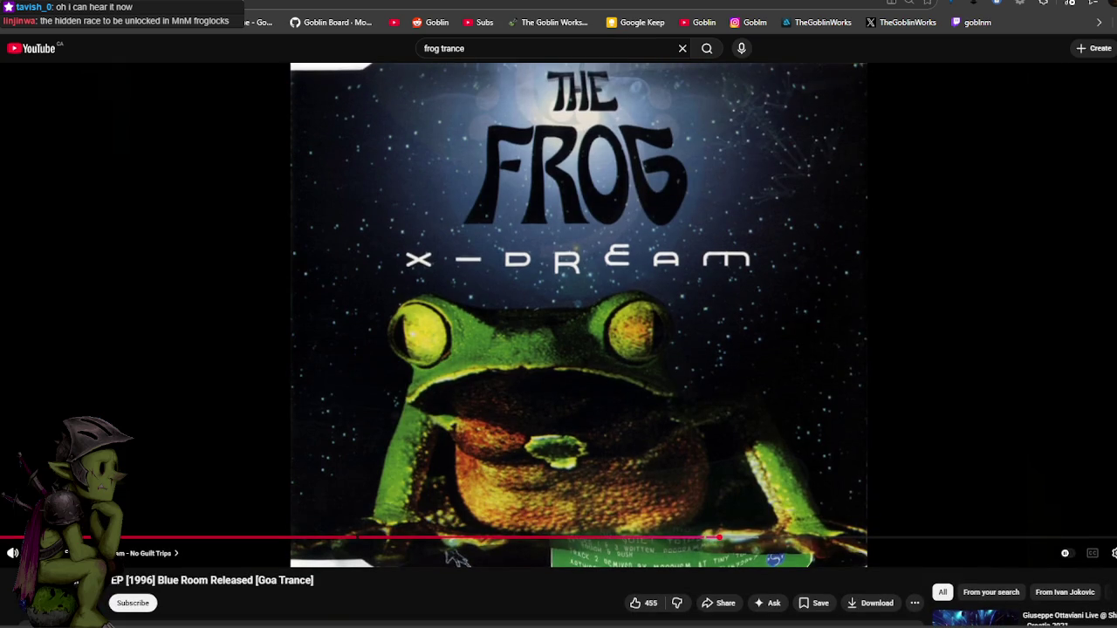
double_click(927, 469)
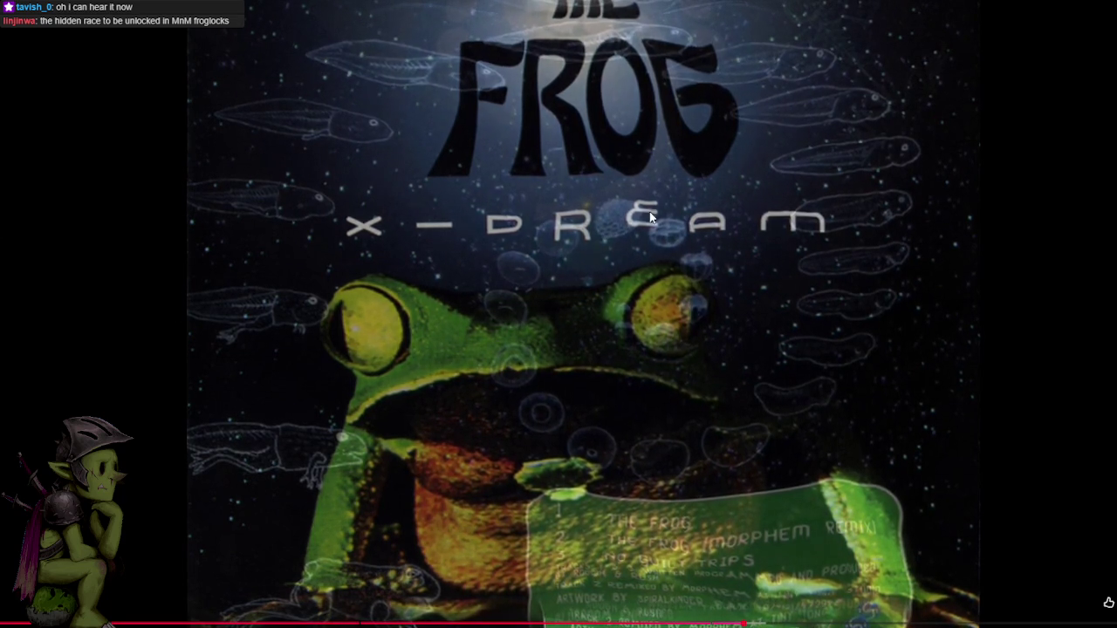
Toggle full screen off and on and skip the EP ahead to about 20:09.
key(Escape)
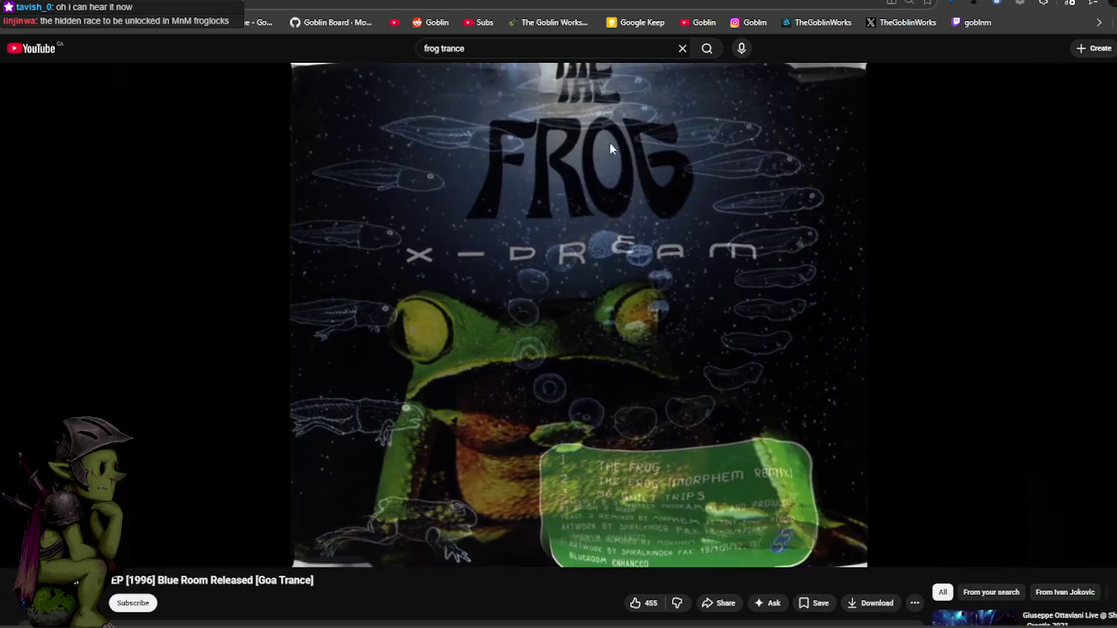
double_click(529, 404)
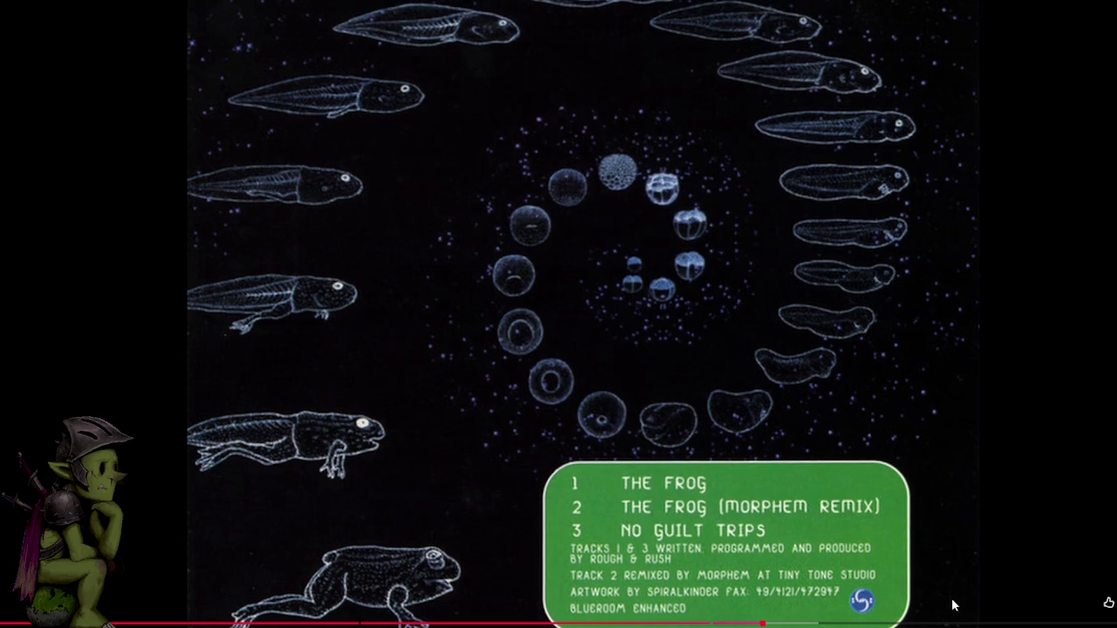
click(887, 623)
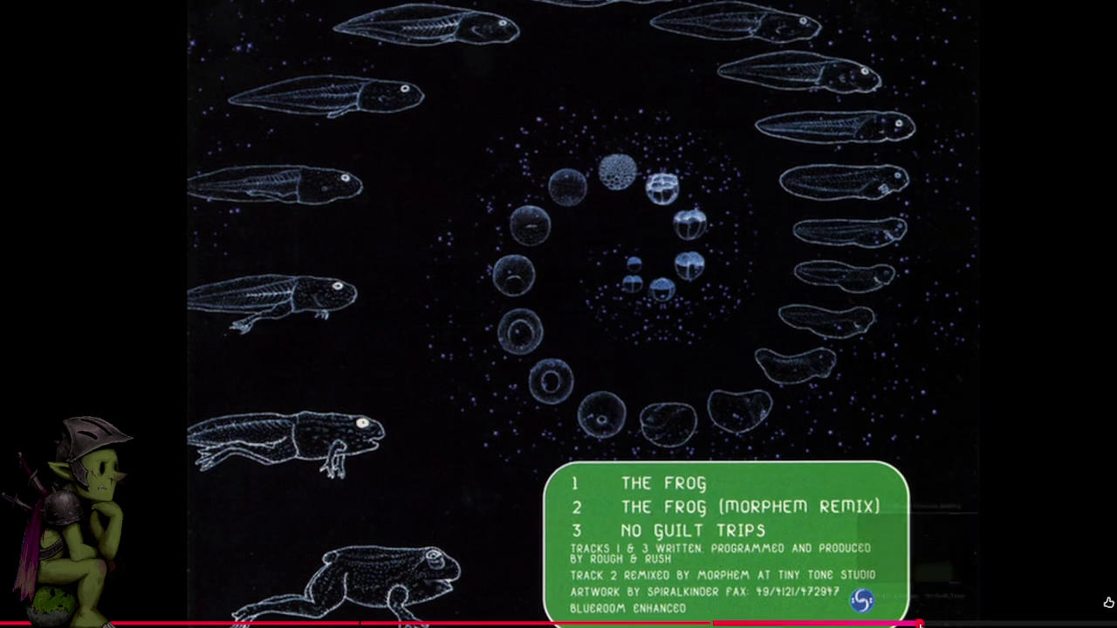
click(922, 623)
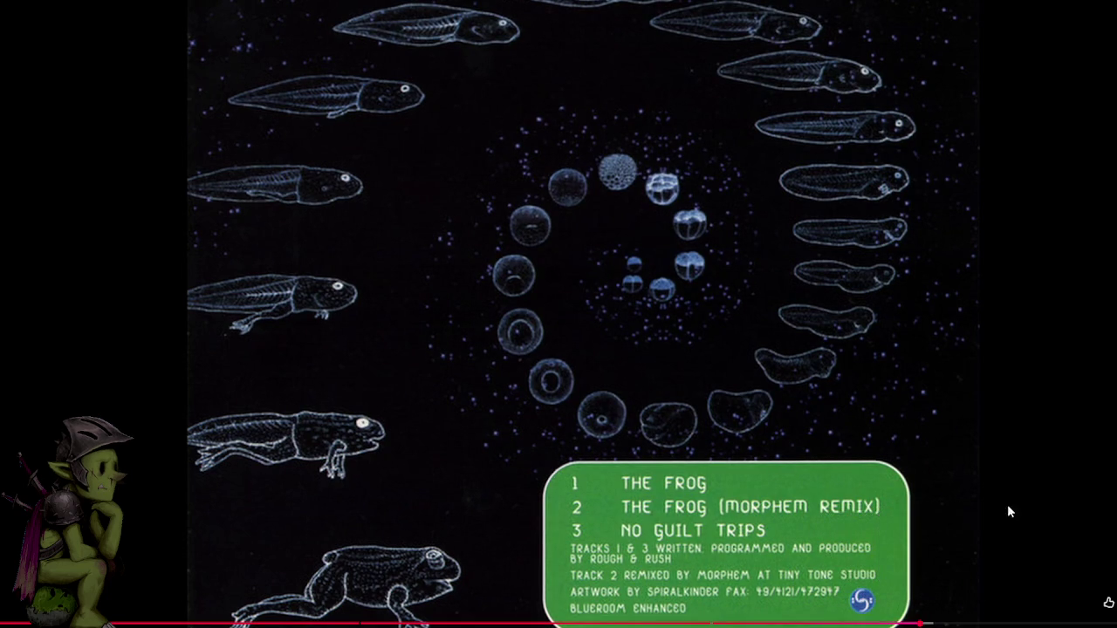
key(Escape)
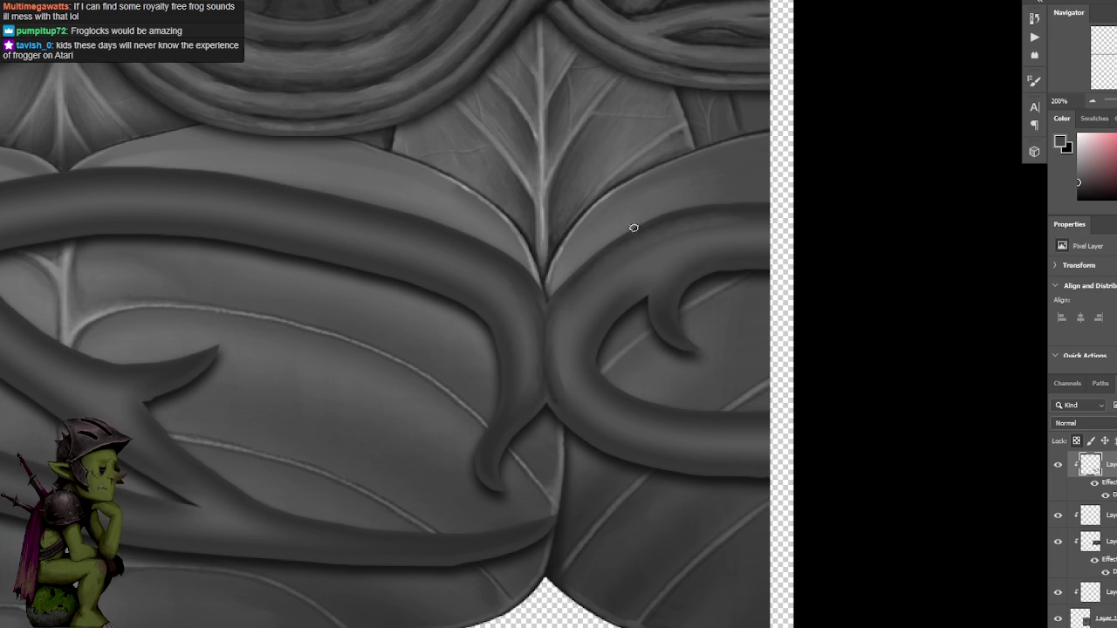
Sample leaf greys and a dark shadow tone while bringing the central thorn junction into view.
alt+click(689, 224)
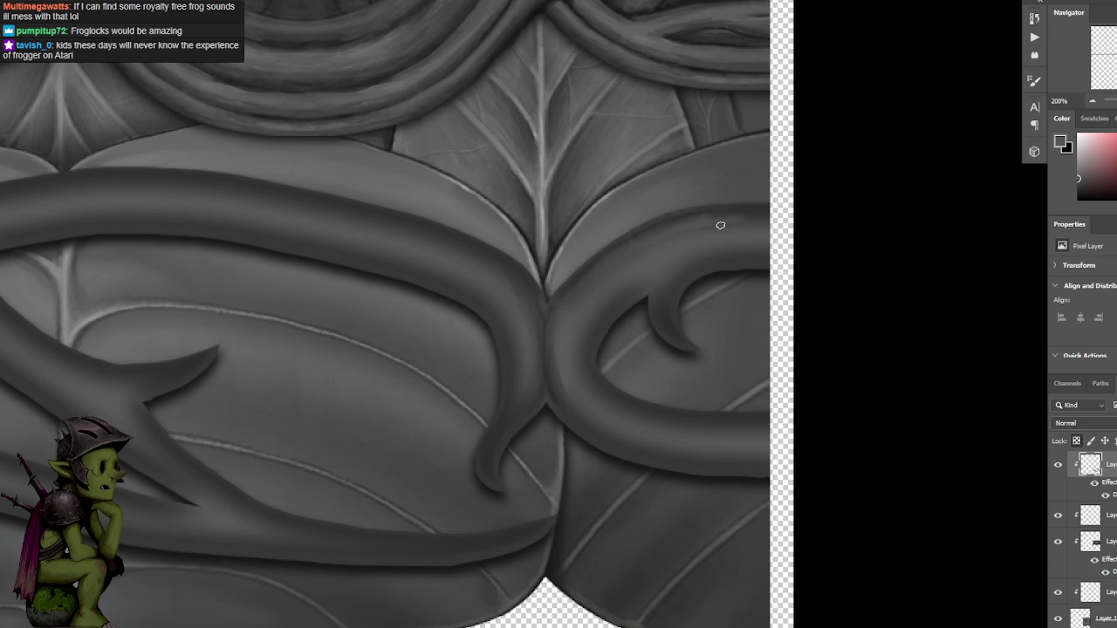
alt+click(748, 213)
alt+click(752, 219)
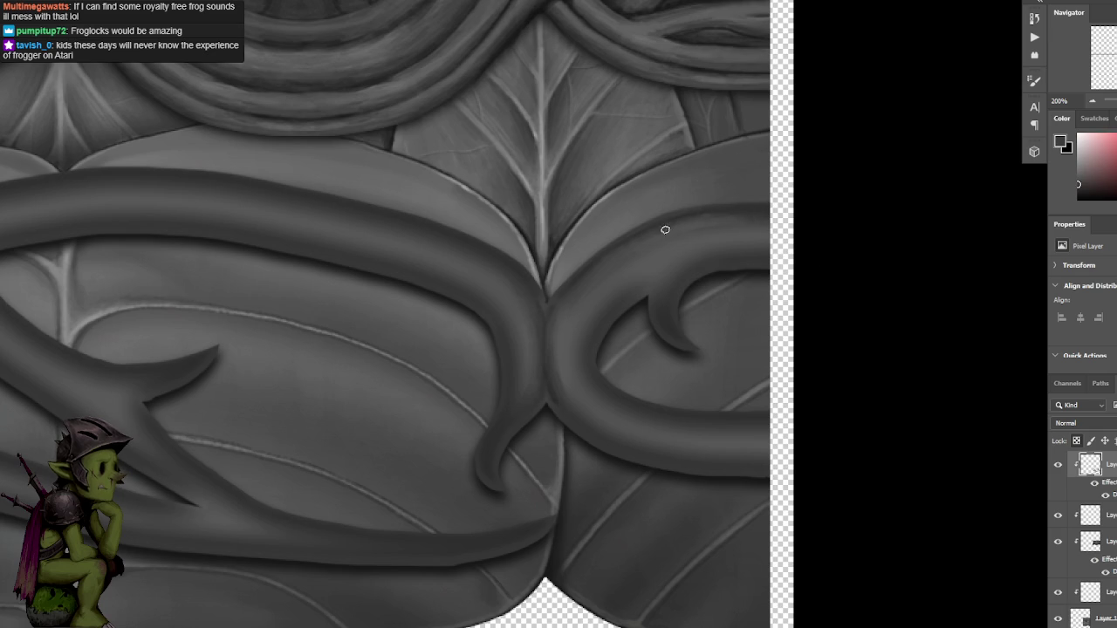
alt+click(570, 309)
drag(574, 299, 643, 311)
alt+click(623, 392)
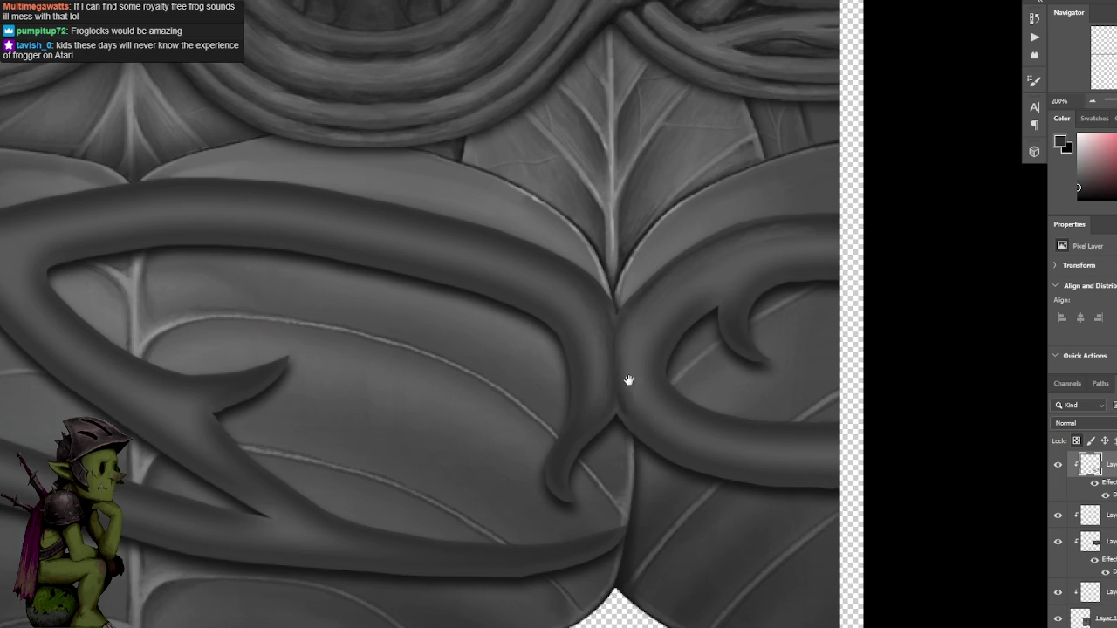
drag(628, 378, 616, 309)
alt+click(611, 314)
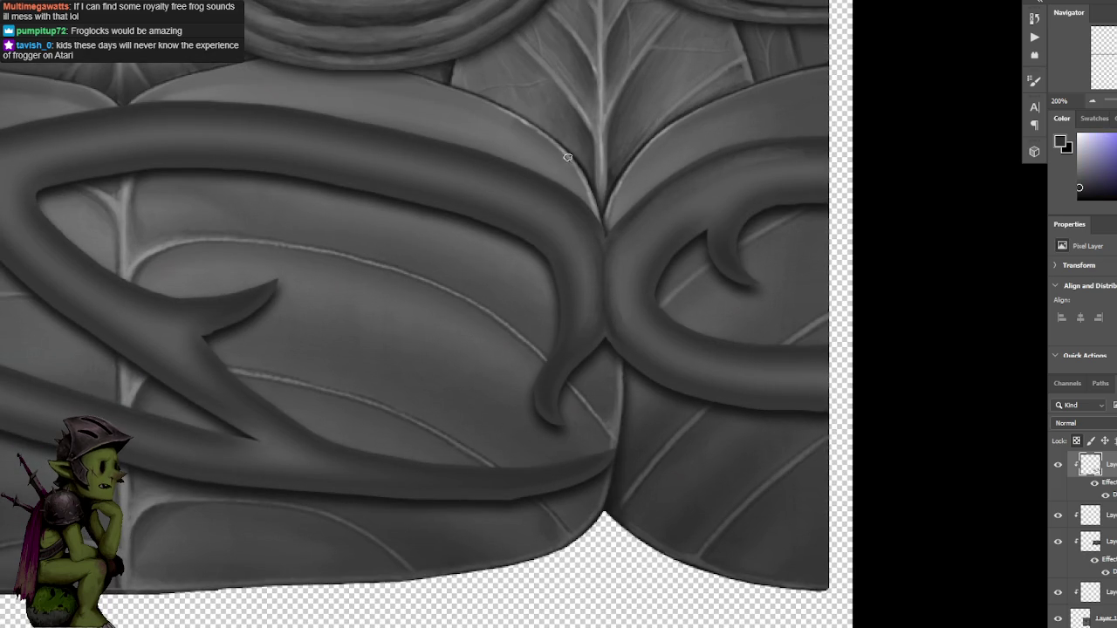
key(ctrl+minus)
key(ctrl+plus)
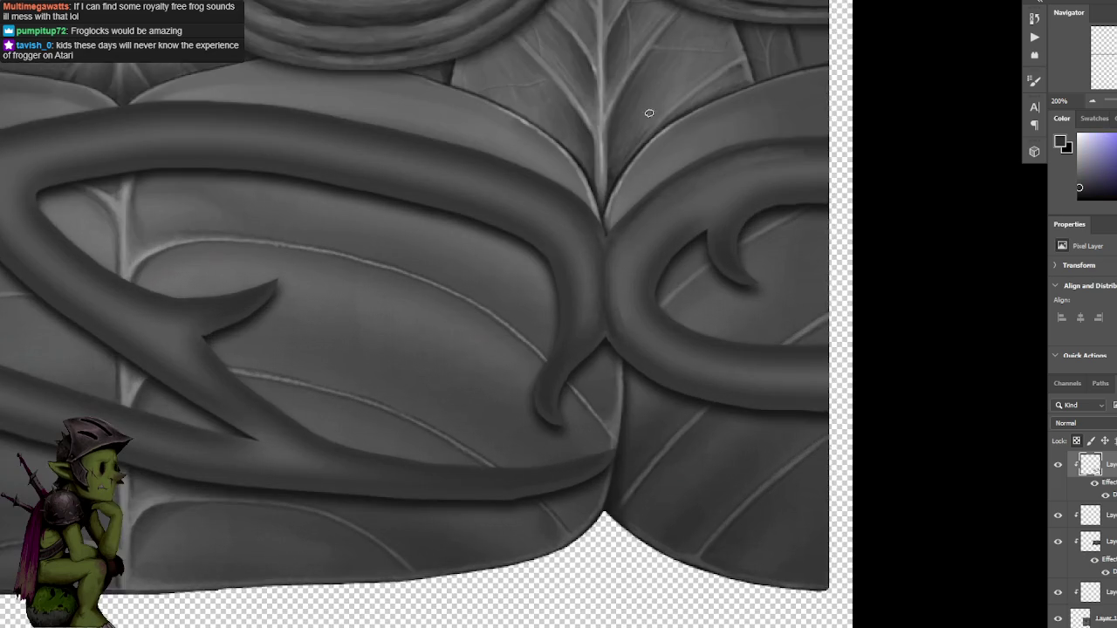
Dab sampled greys onto the thorn junction where the curling tendril meets the seam.
scroll(601, 166, down, 2)
click(598, 262)
alt+click(610, 280)
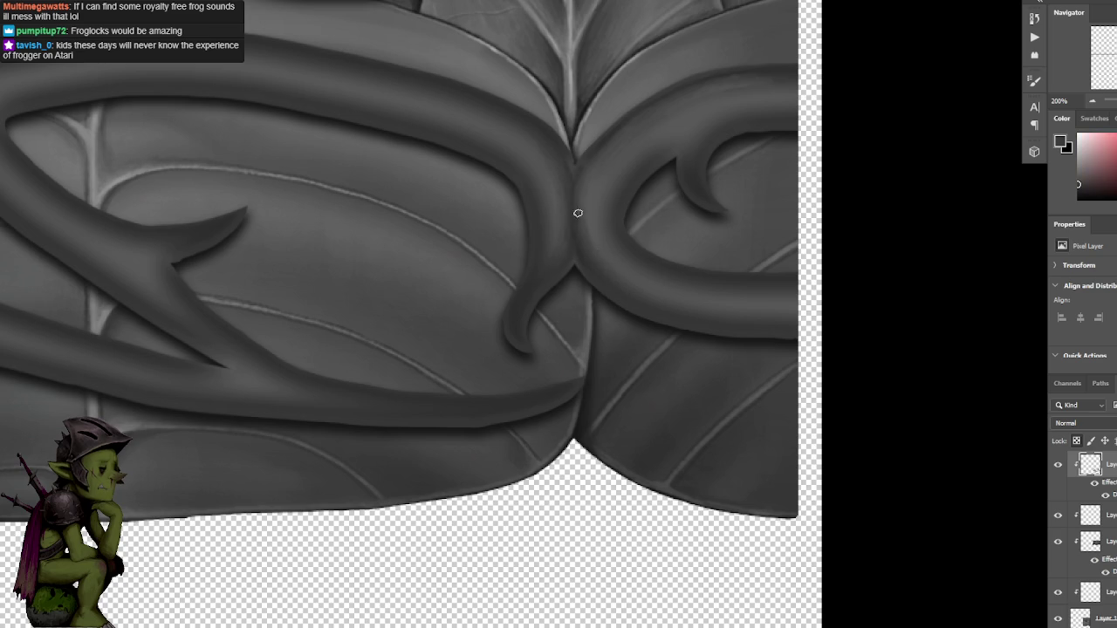
alt+click(600, 265)
alt+click(611, 243)
alt+click(591, 225)
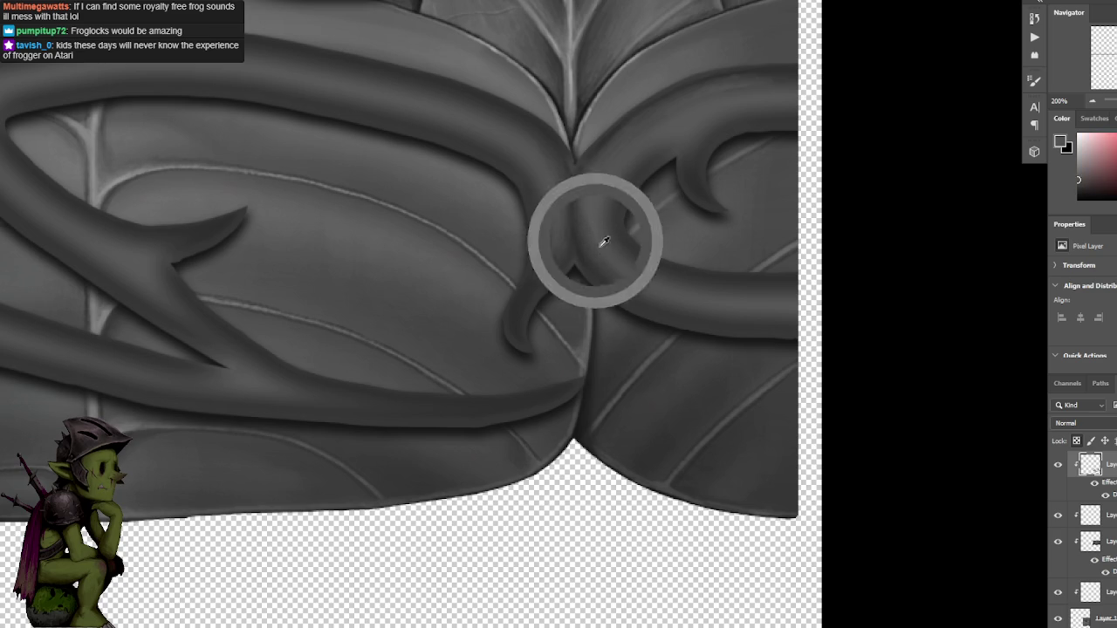
scroll(599, 227, left, 2)
scroll(599, 227, up, 1)
alt+click(602, 265)
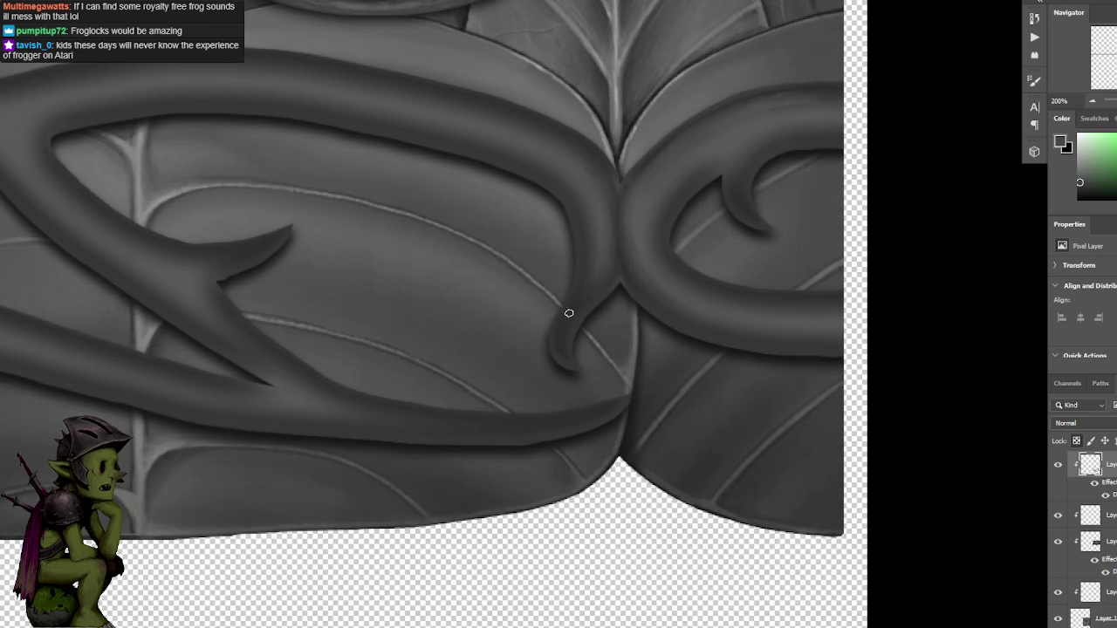
alt+click(599, 262)
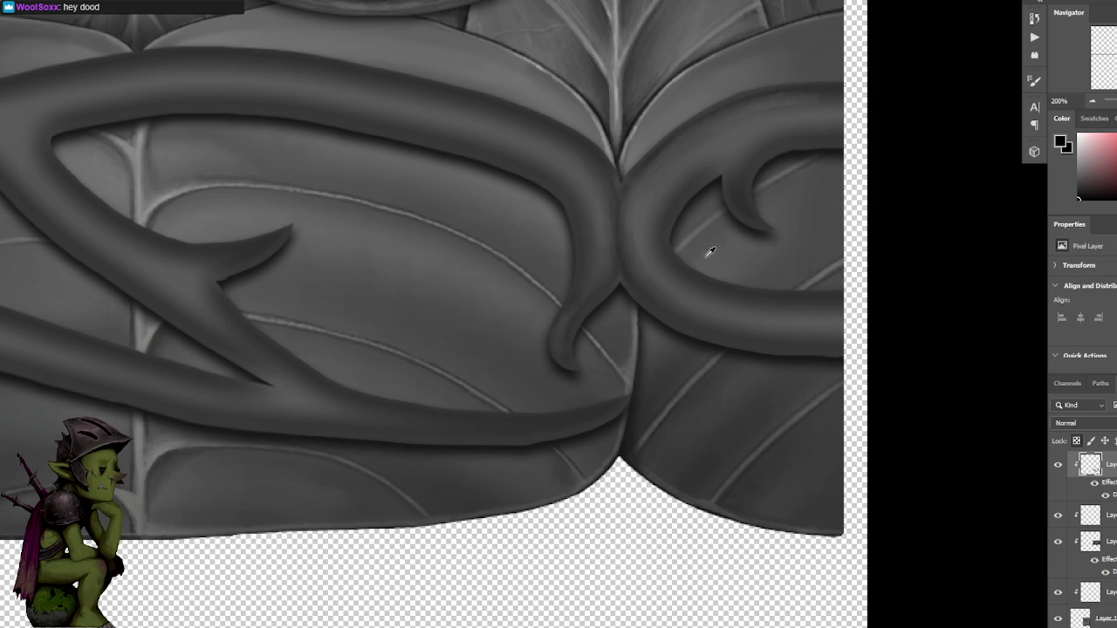
scroll(709, 93, down, 1)
scroll(688, 142, down, 2)
scroll(685, 148, down, 1)
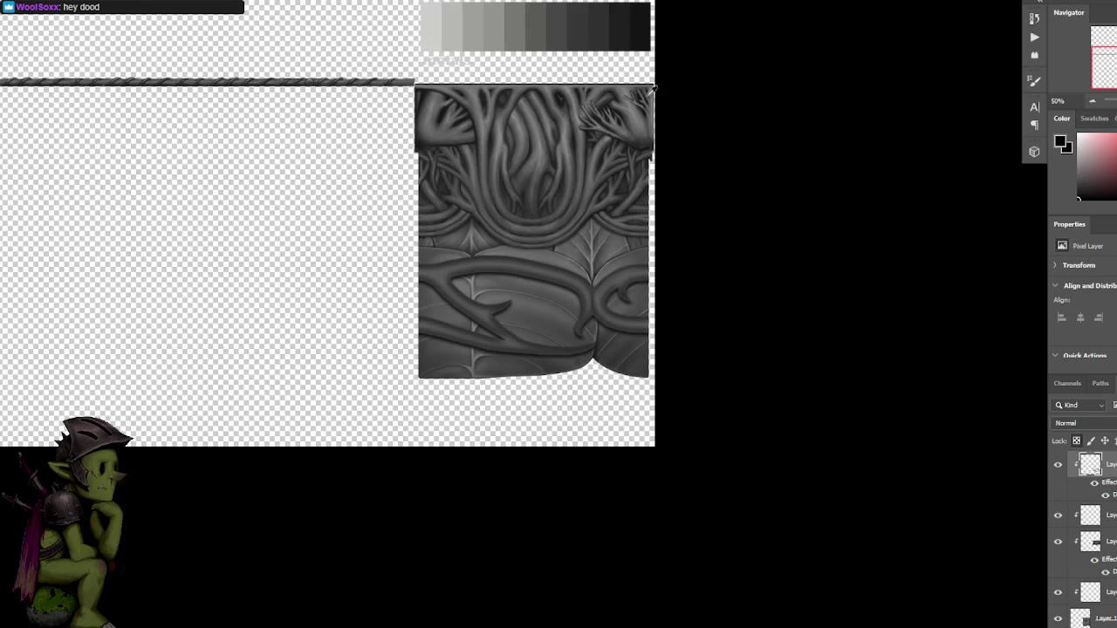
Darken a small spot of vine shading beside the thorn junction, then check at 100% and 200%.
scroll(679, 174, up, 2)
scroll(679, 179, up, 2)
scroll(666, 242, up, 1)
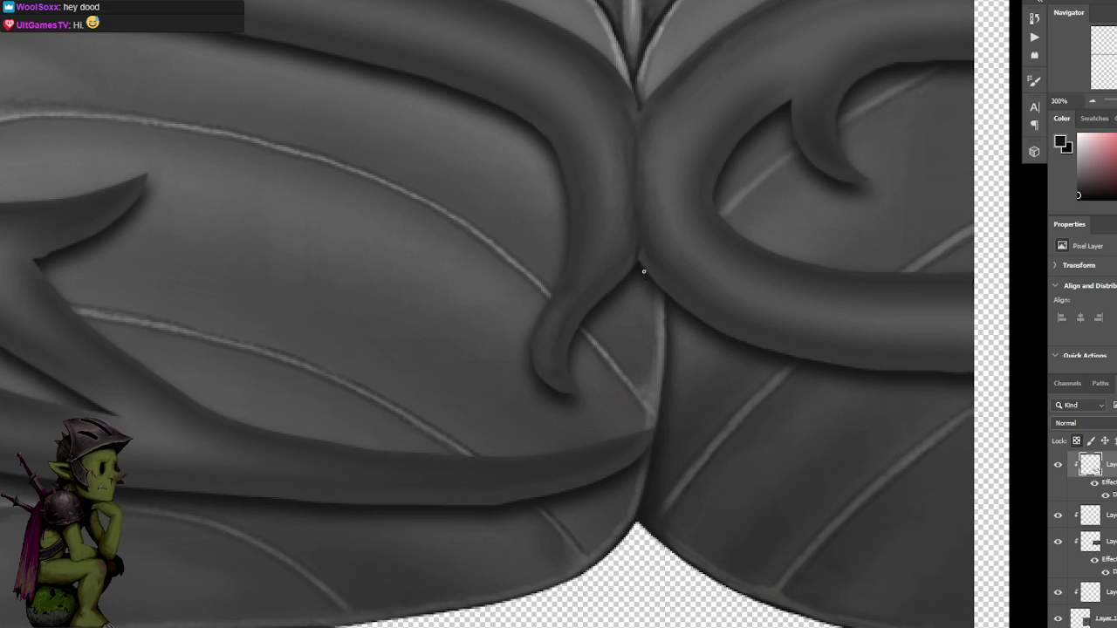
alt+click(647, 133)
drag(638, 131, 635, 117)
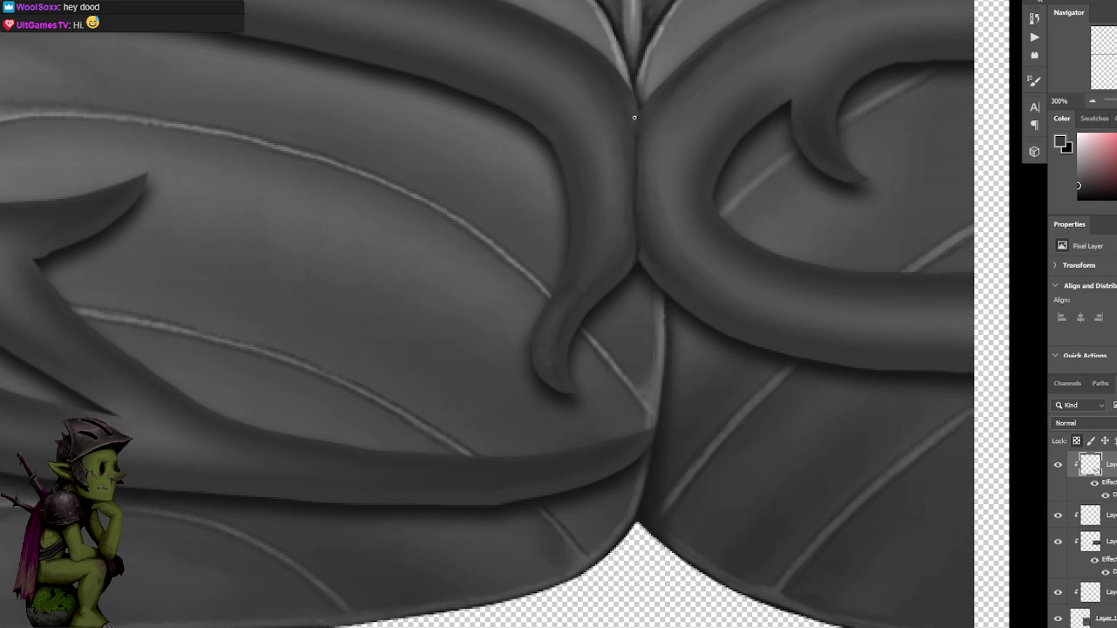
alt+click(635, 173)
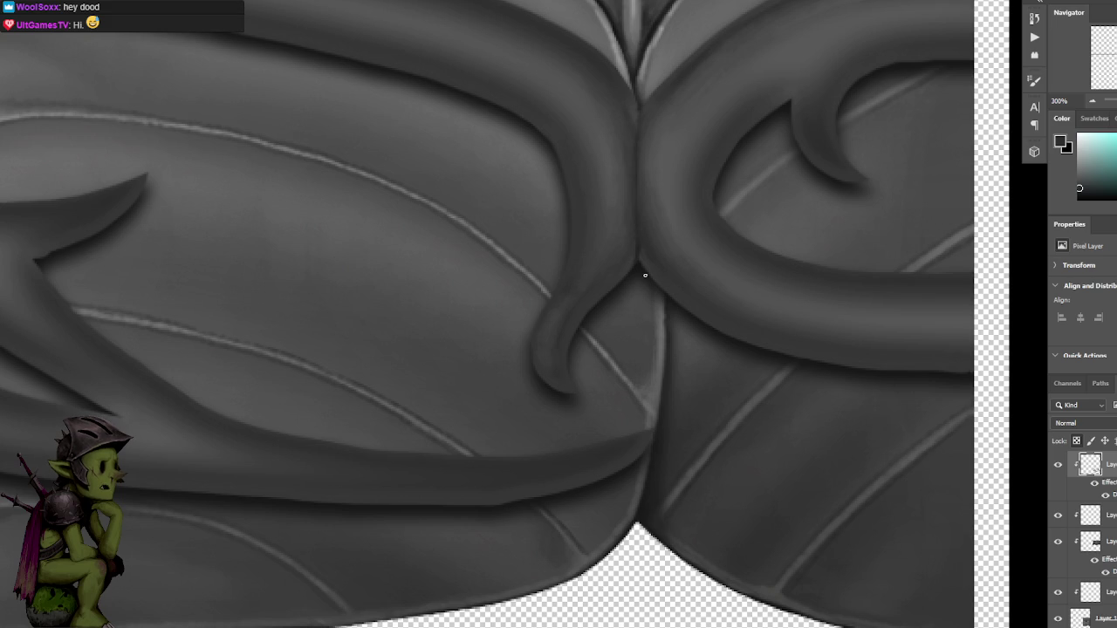
alt+click(637, 246)
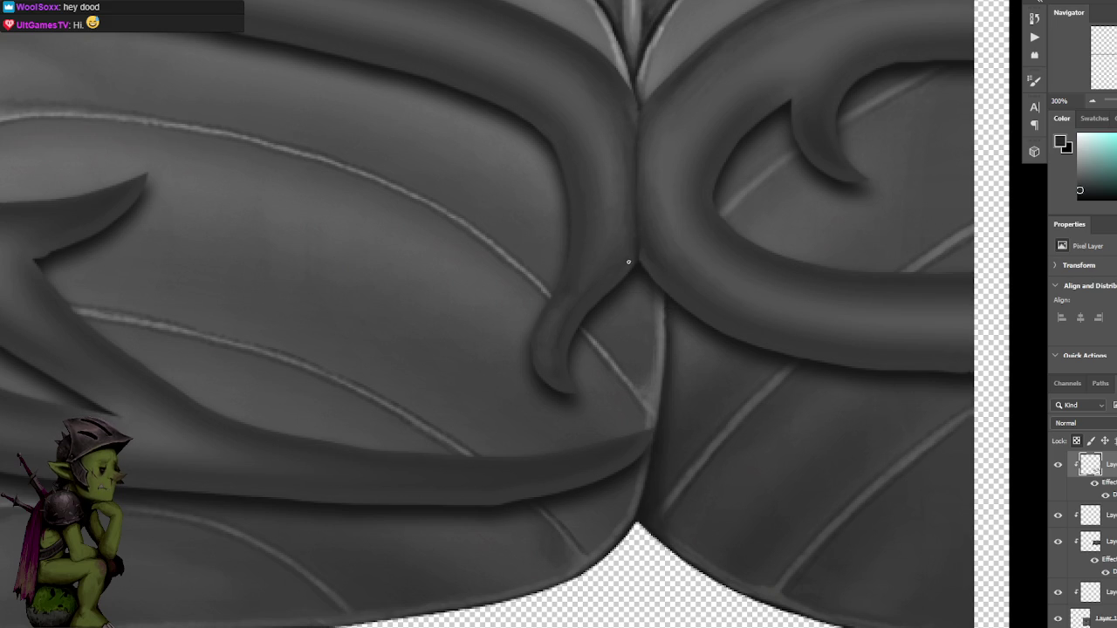
key(ctrl+minus)
key(ctrl+minus)
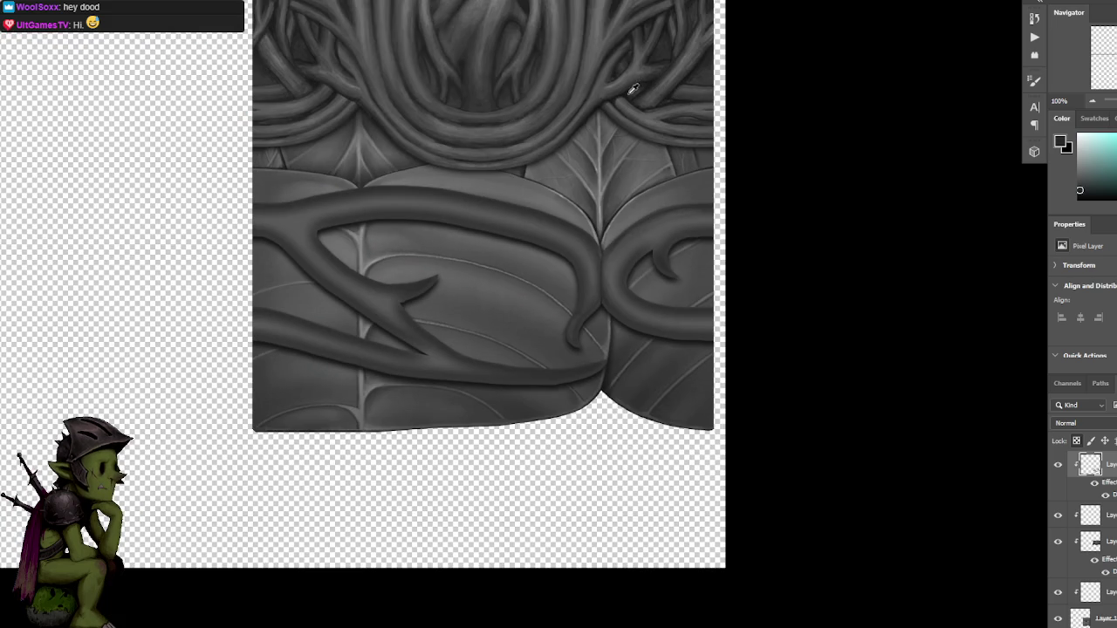
key(ctrl+minus)
key(ctrl+plus)
key(ctrl+plus)
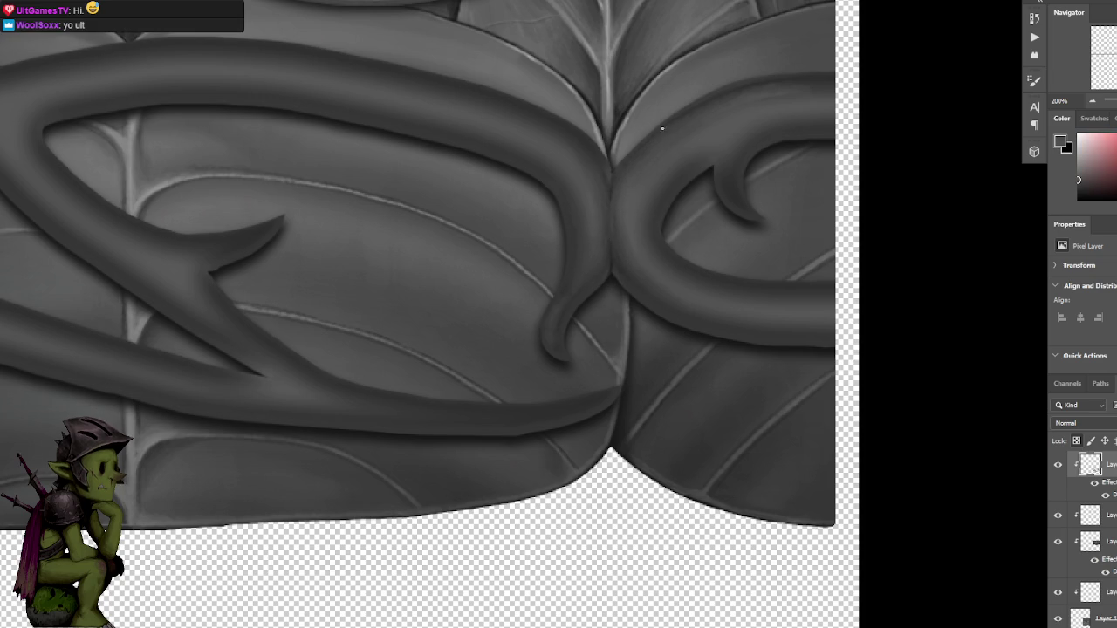
Frame the upper vines above the central seam and sample a grey beside the seam.
drag(617, 107, 622, 178)
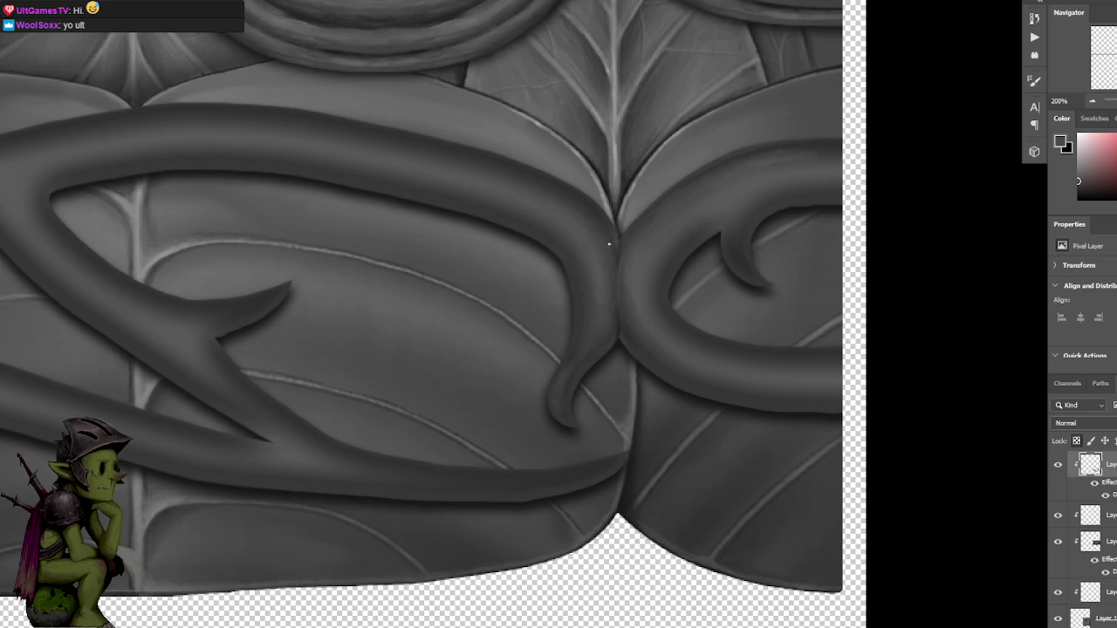
scroll(598, 222, down, 3)
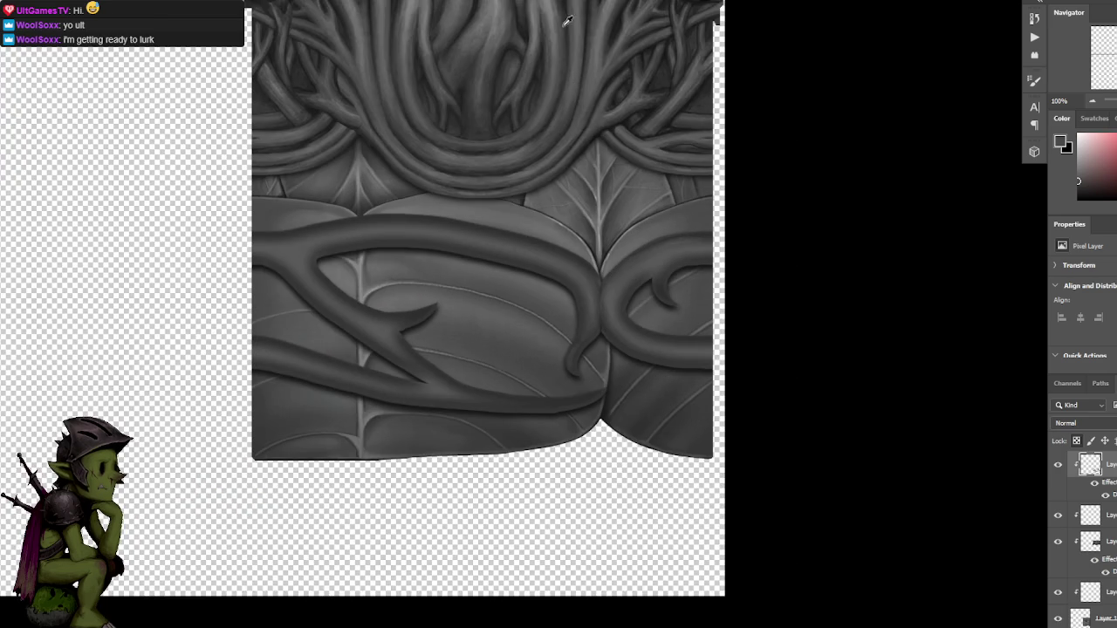
scroll(568, 30, up, 1)
scroll(637, 186, up, 3)
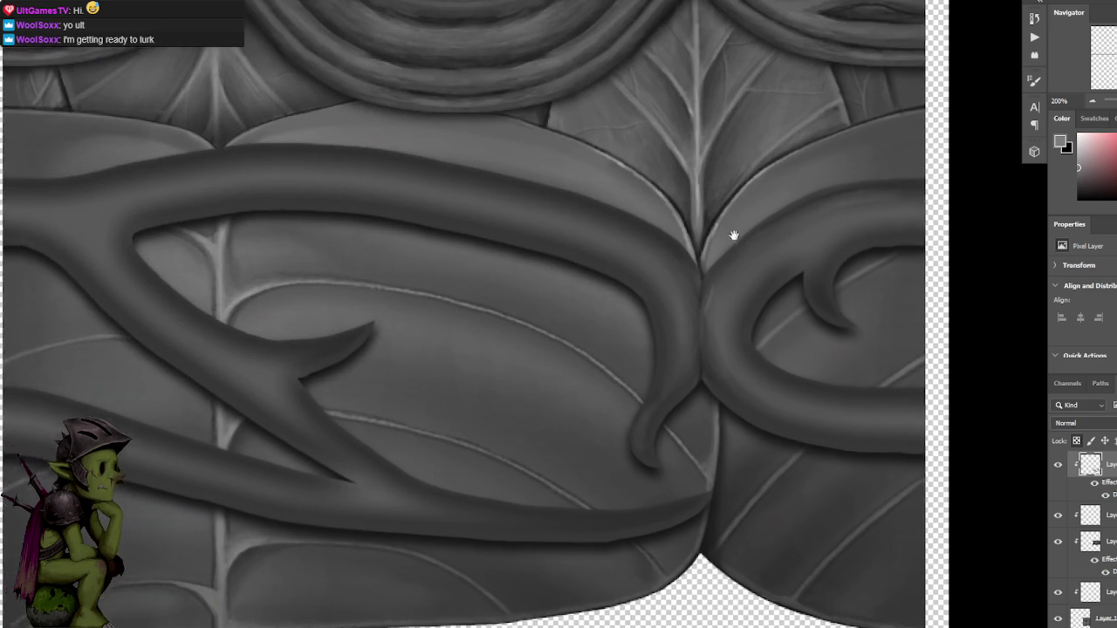
drag(723, 305, 684, 257)
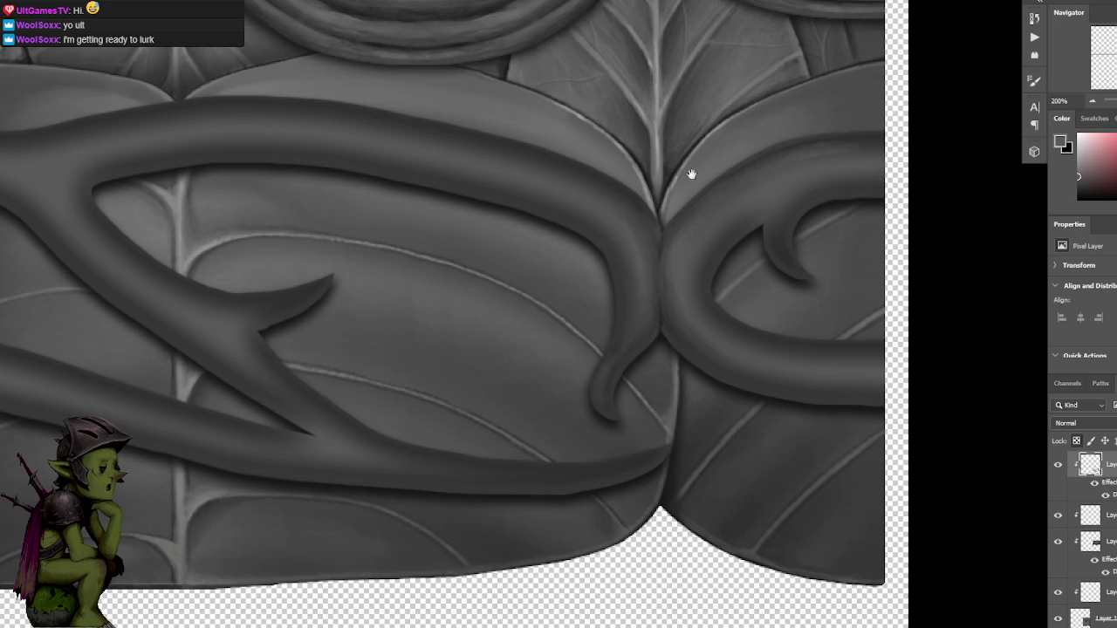
drag(688, 171, 710, 244)
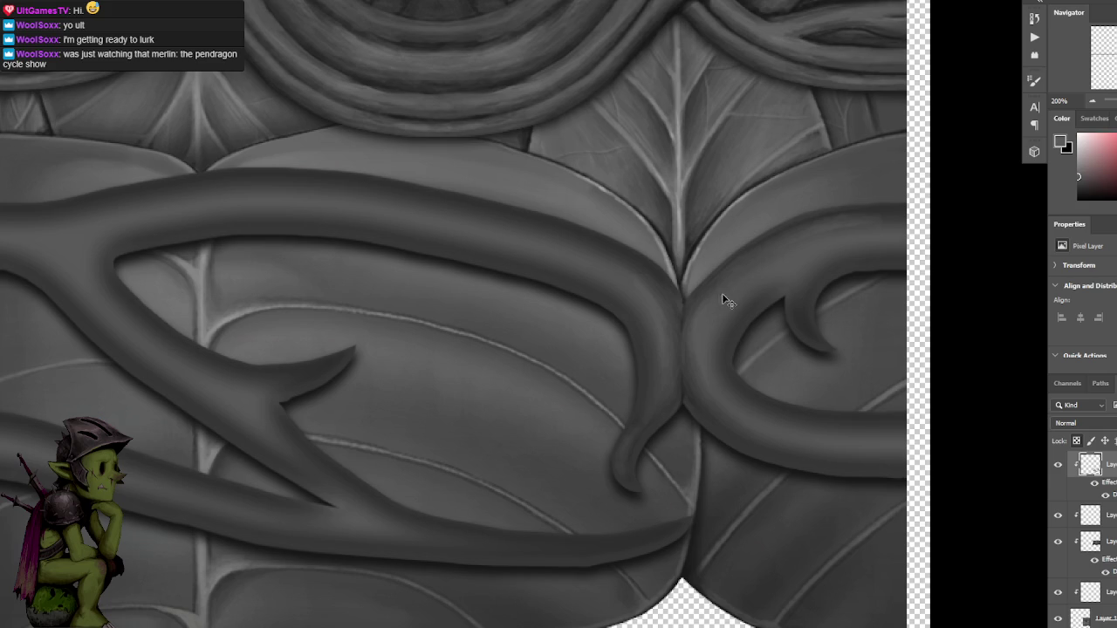
alt+click(689, 290)
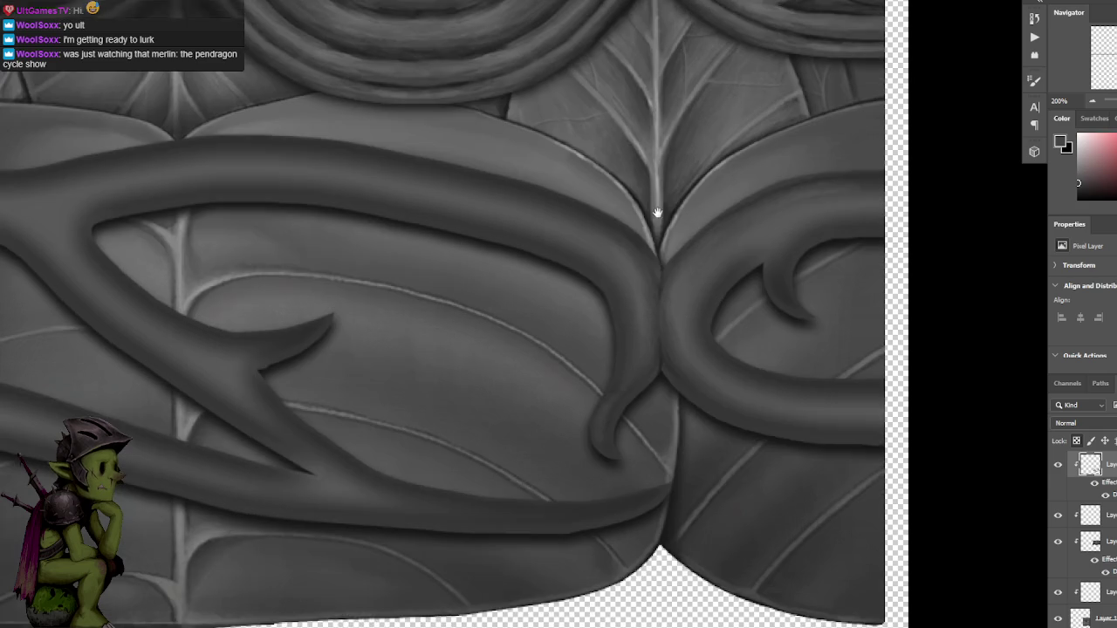
drag(711, 245, 689, 212)
Sample and dab greys along the seam by the right vine's edge to deepen its shadow.
alt+click(625, 288)
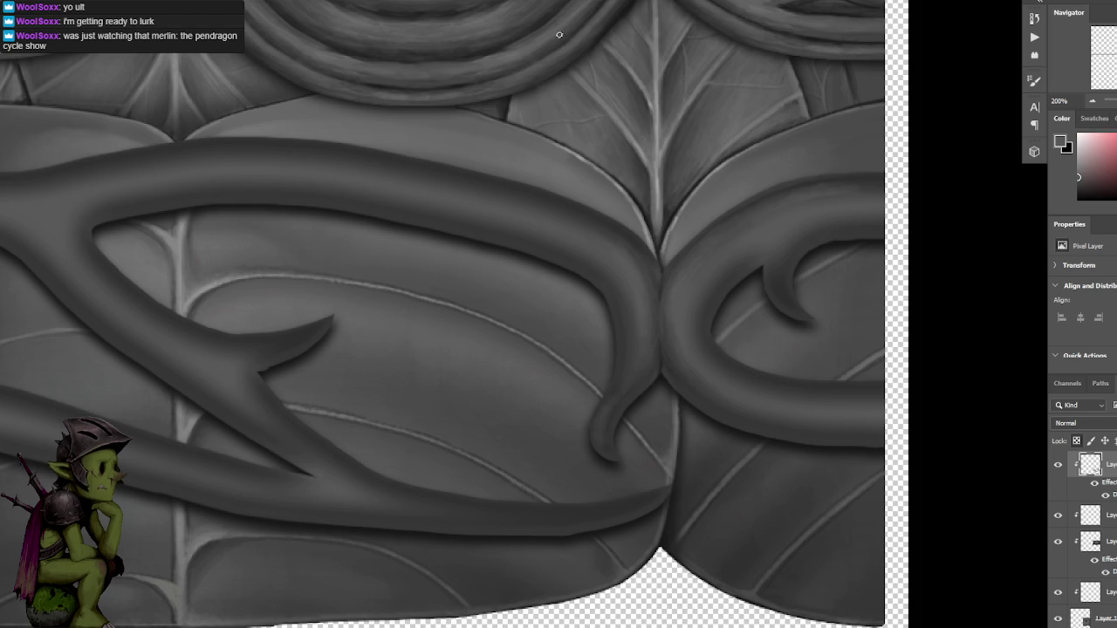
alt+click(676, 288)
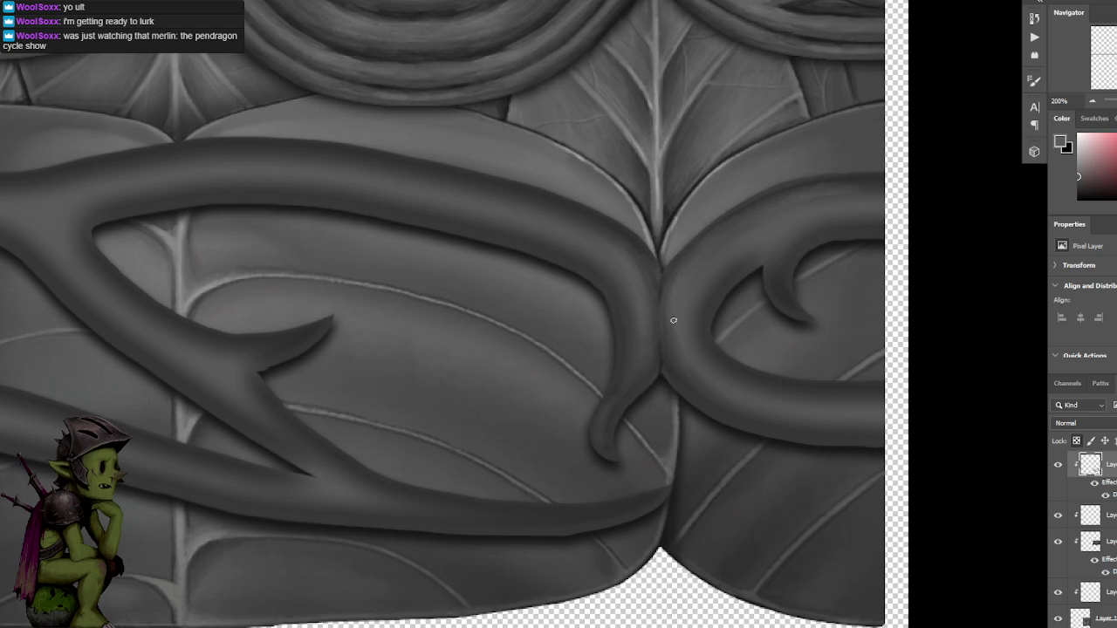
alt+click(668, 316)
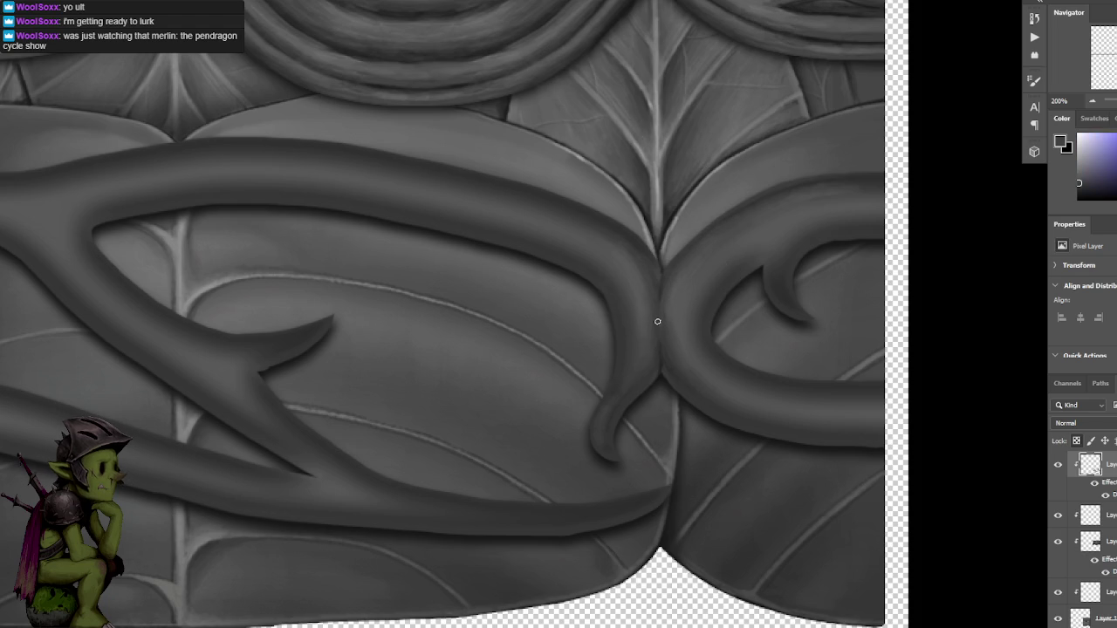
alt+click(669, 279)
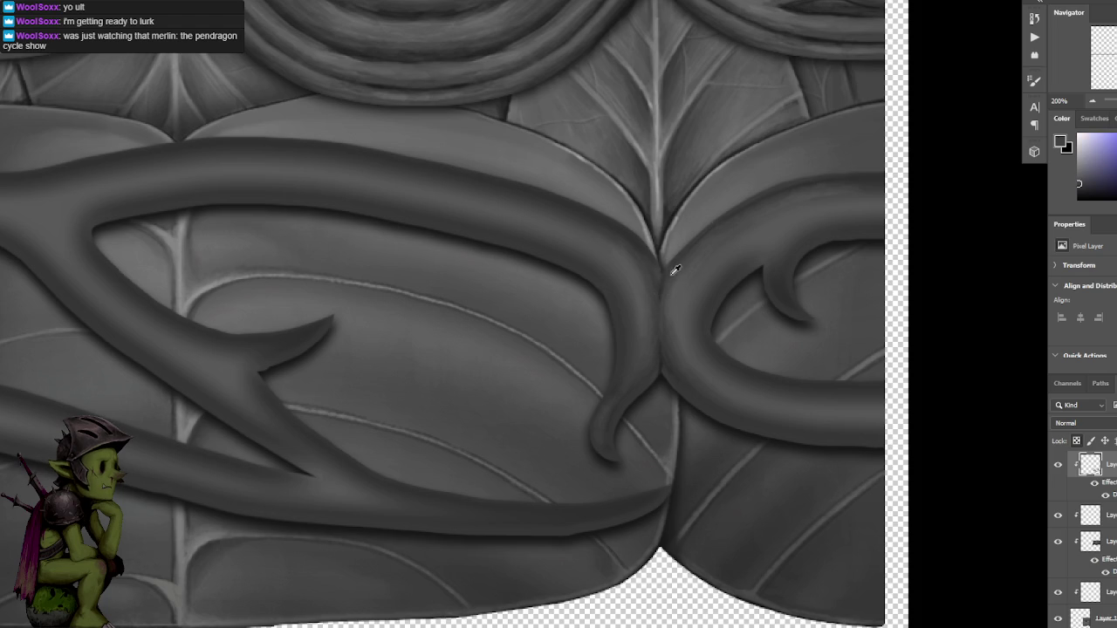
alt+click(678, 305)
alt+click(677, 293)
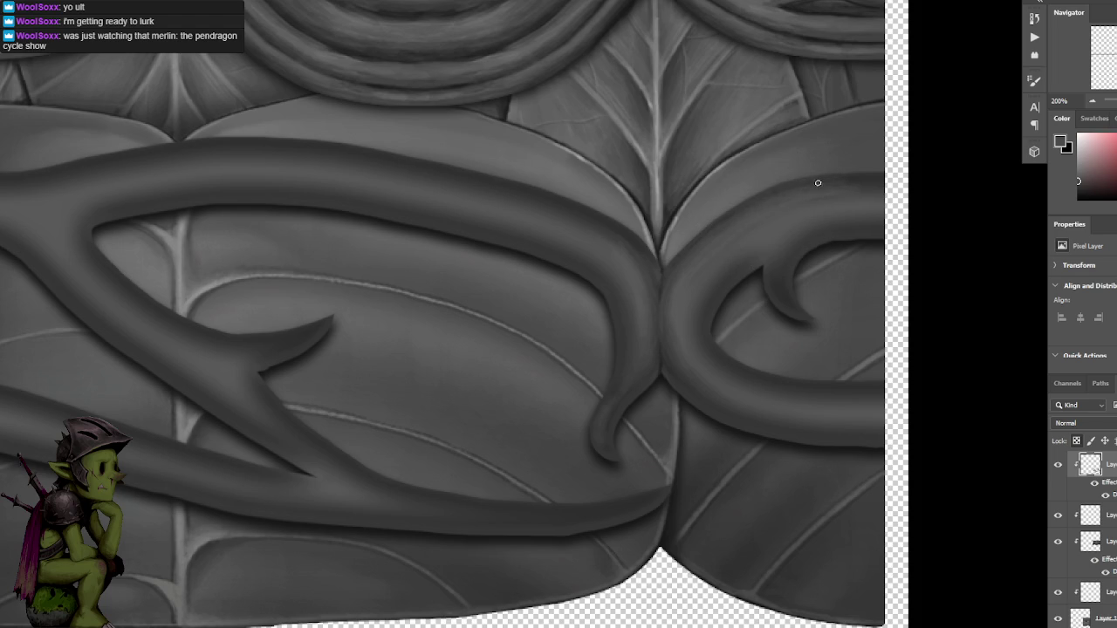
alt+click(777, 213)
scroll(678, 276, down, 2)
scroll(741, 192, down, 2)
scroll(705, 150, up, 1)
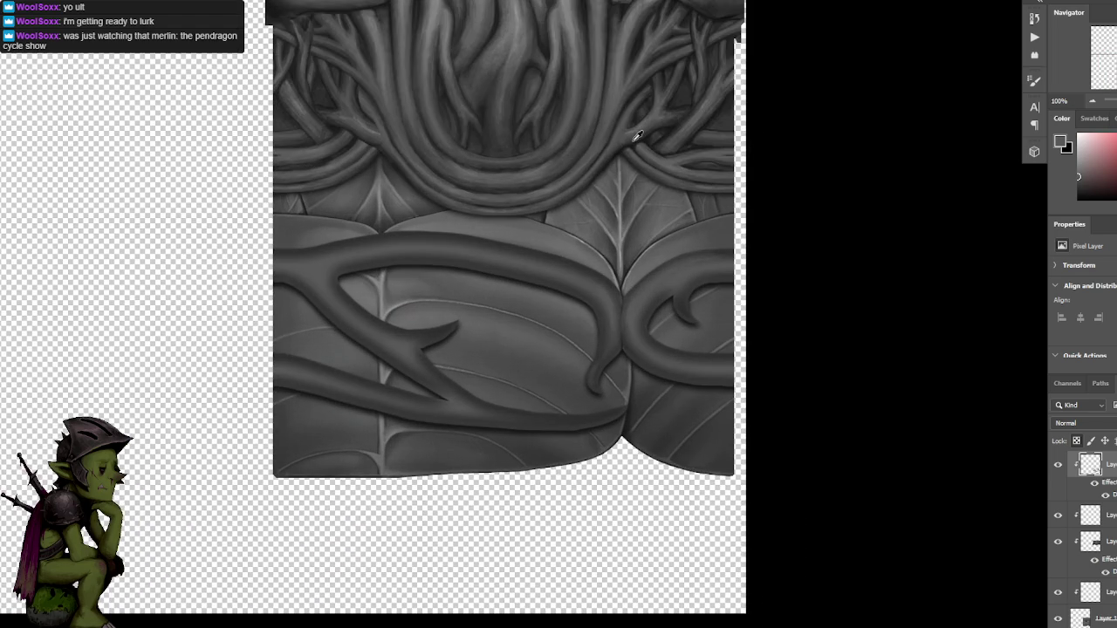
scroll(630, 333, up, 1)
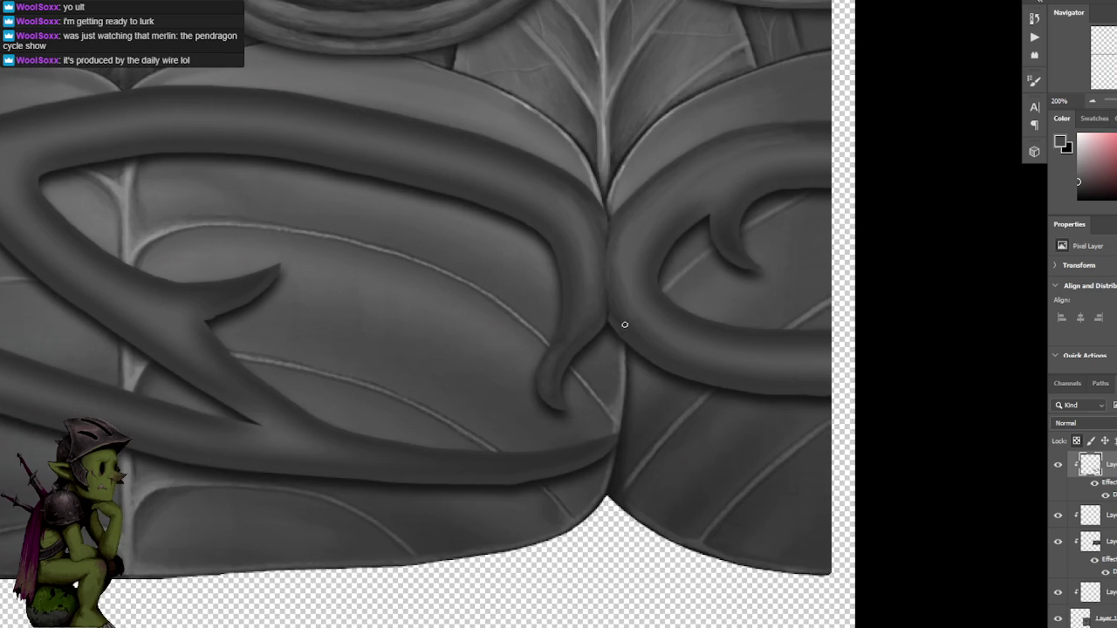
scroll(692, 281, down, 1)
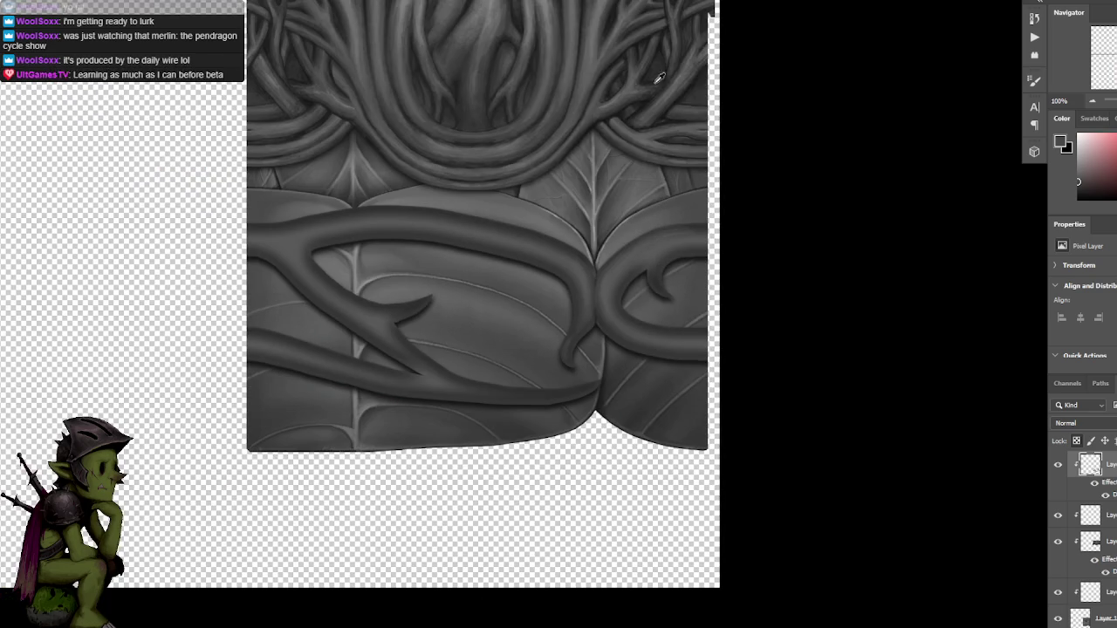
scroll(673, 340, up, 1)
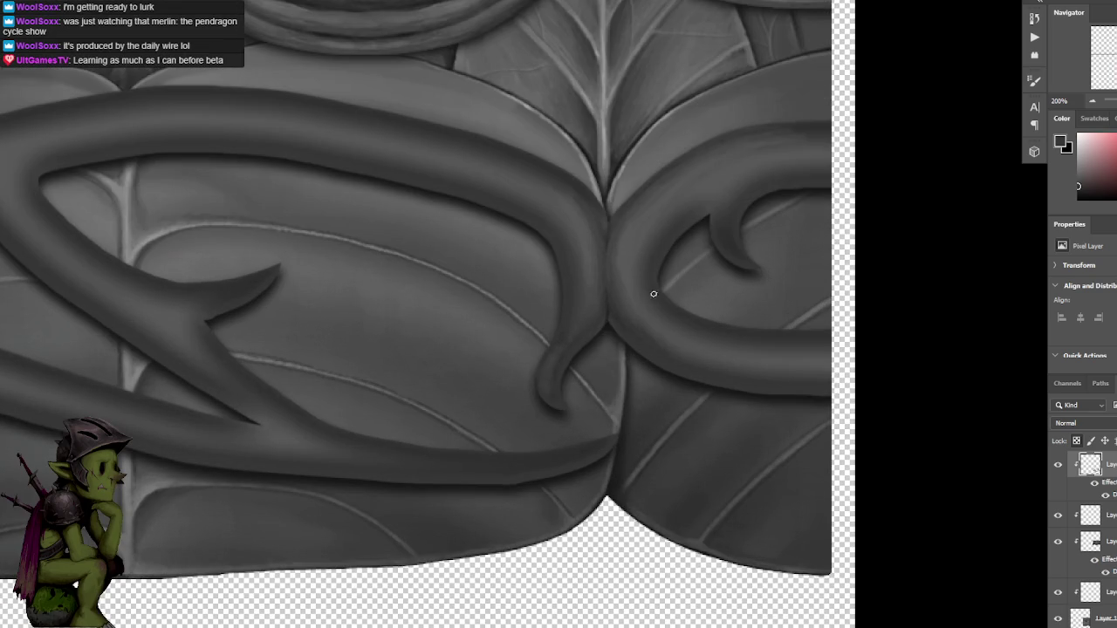
drag(683, 332, 612, 263)
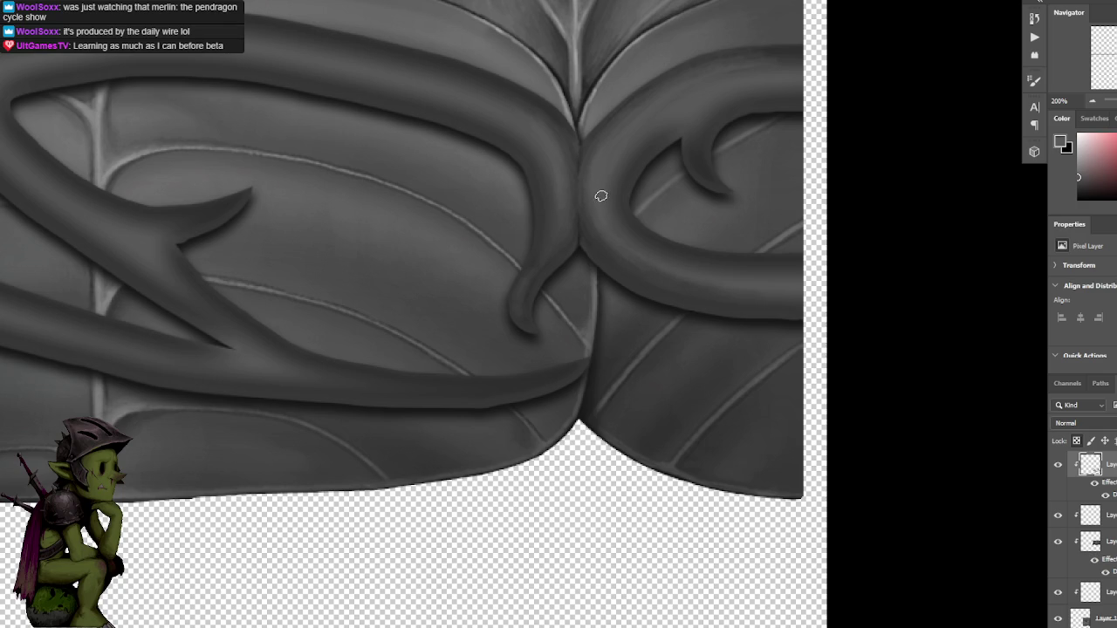
Reframe the curled thorn, sample a grey beside it and check the whole texture.
mouse_move(603, 189)
mouse_down()
mouse_move(527, 153)
mouse_move(540, 235)
mouse_up()
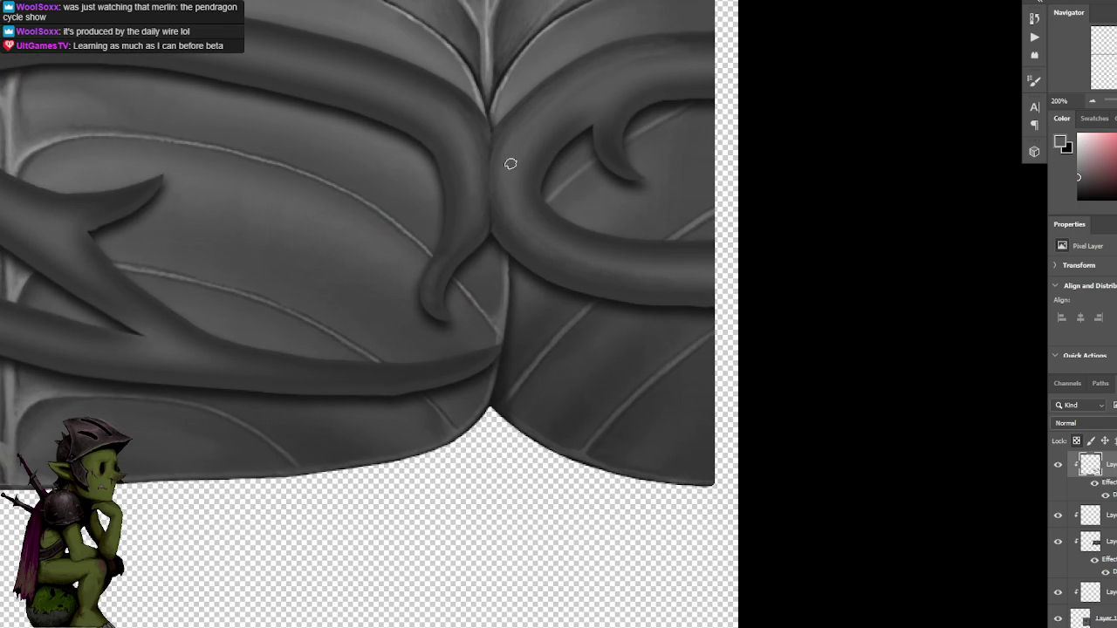
drag(655, 92, 696, 151)
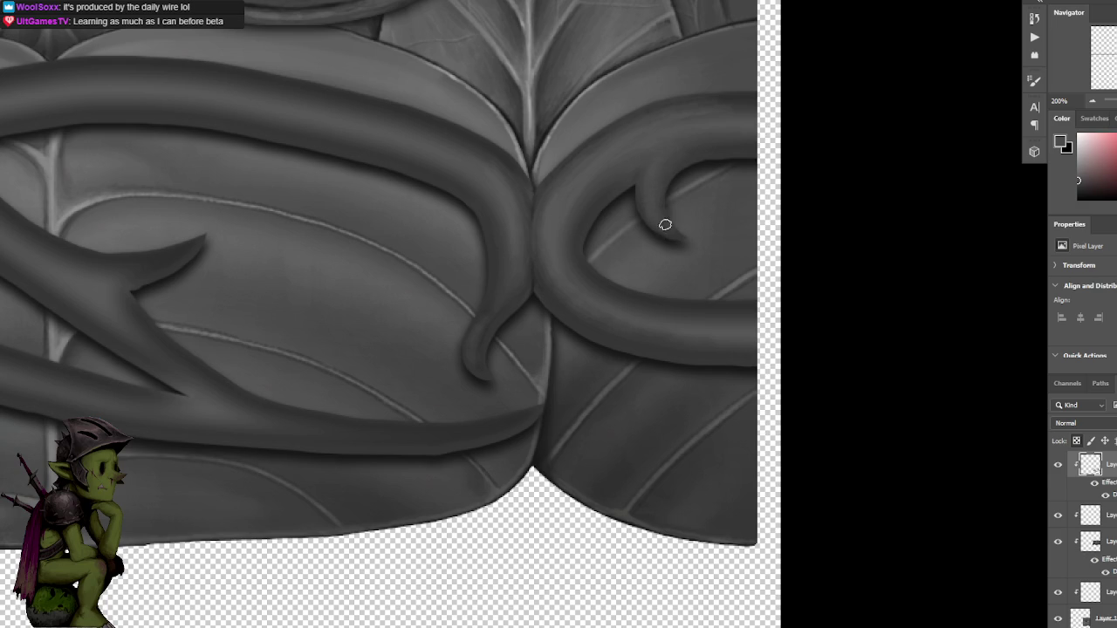
alt+click(621, 187)
key(ctrl+minus)
Repaint the tendril to join the central seam smoothly, then switch to the dialed.gg game.
key(ctrl+minus)
key(ctrl+minus)
key(ctrl+plus)
key(ctrl+plus)
key(ctrl+plus)
scroll(611, 218, left, 3)
drag(618, 309, 655, 254)
key(ctrl+minus)
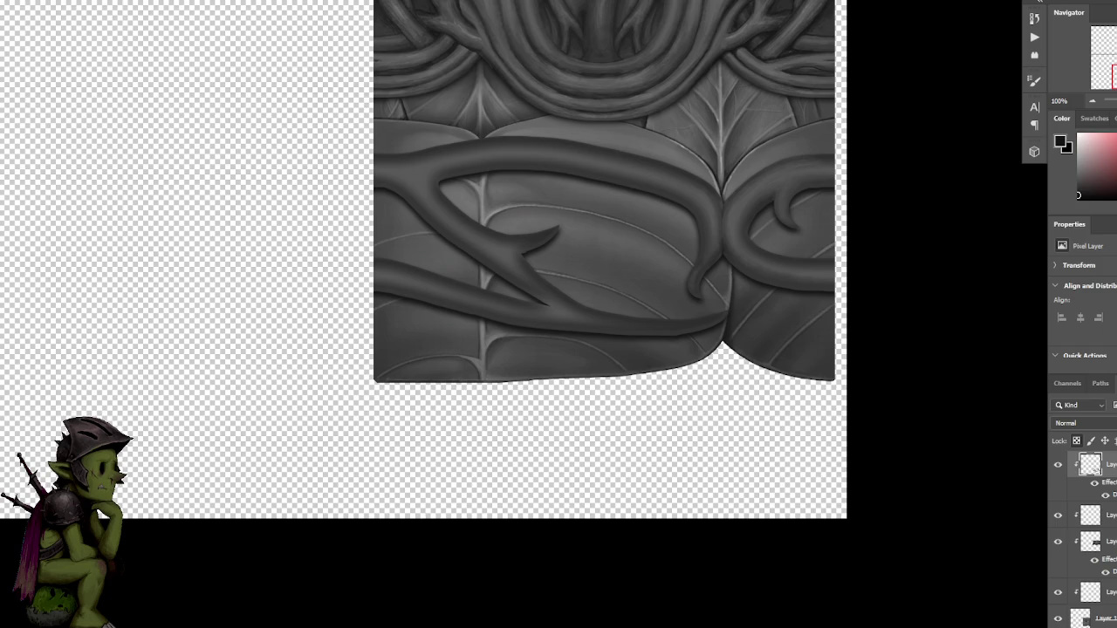
key(alt+Tab)
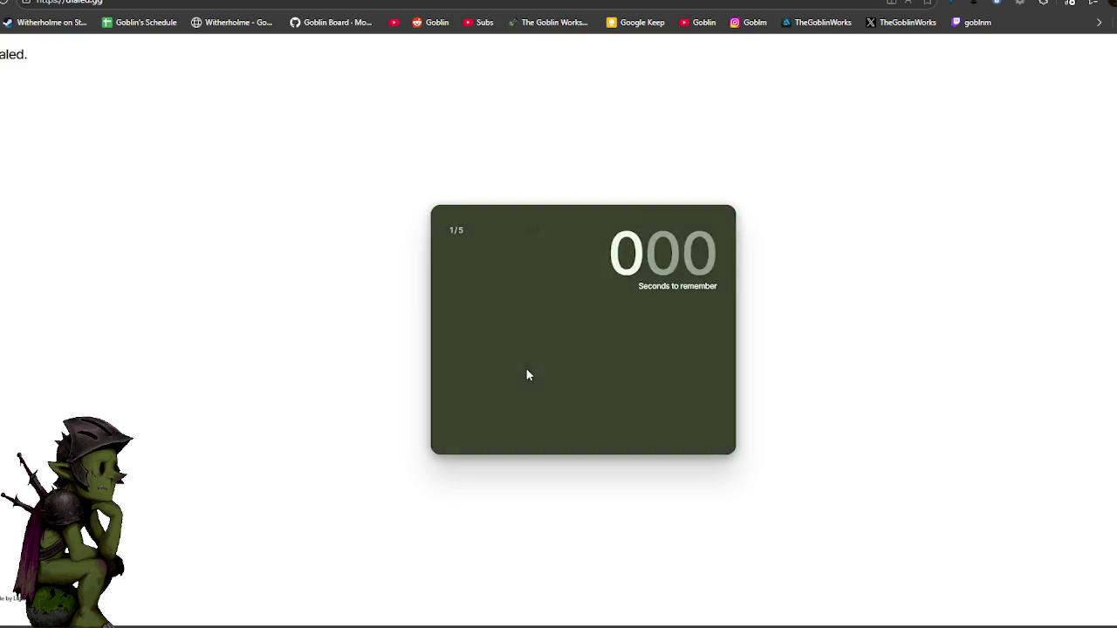
Recreate round 1's colour as a dark brown with the hue and brightness sliders and submit.
click(505, 401)
drag(504, 402, 504, 395)
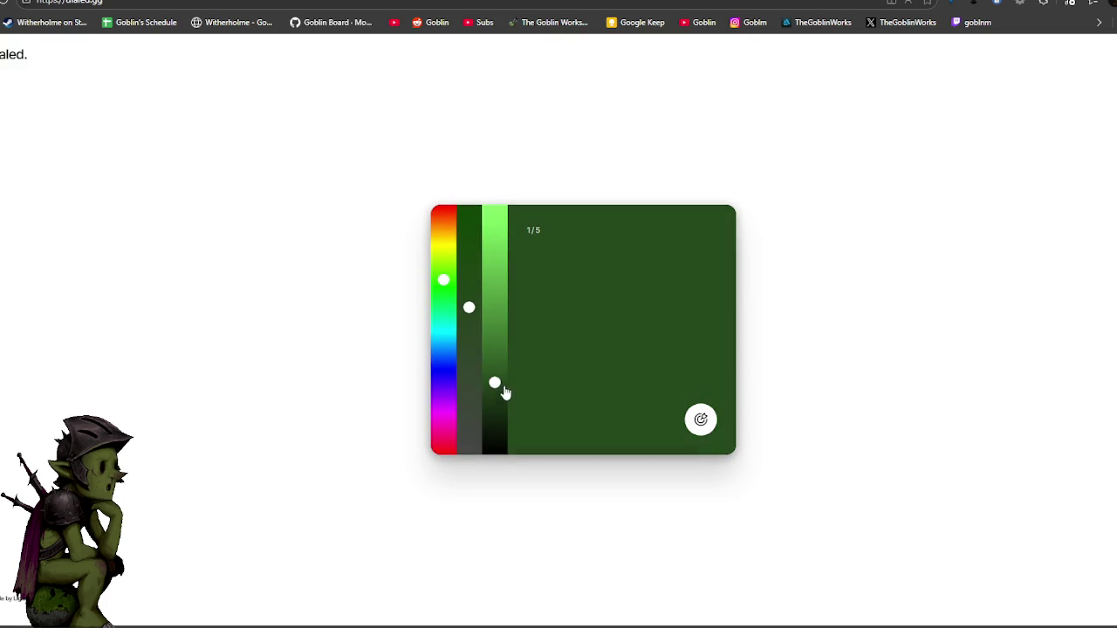
drag(443, 281, 443, 227)
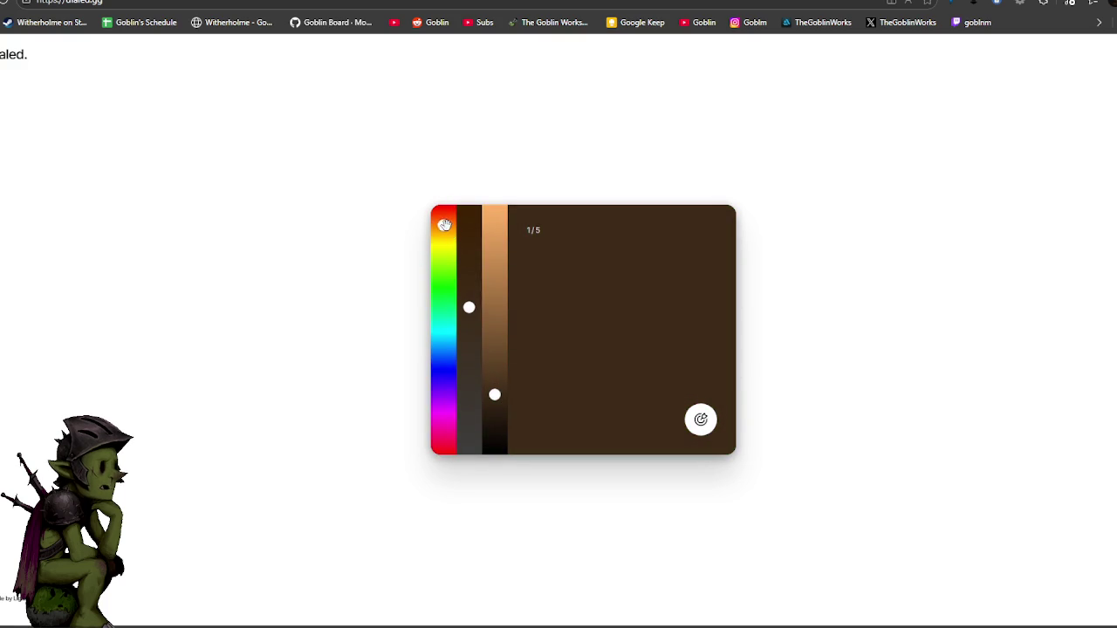
drag(468, 307, 472, 375)
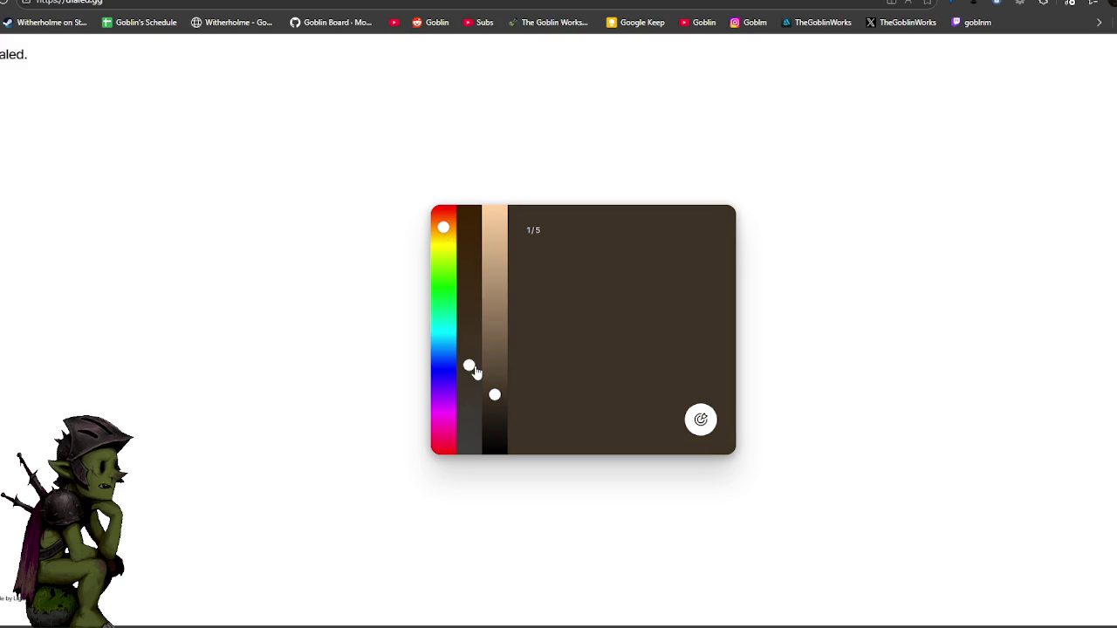
click(704, 428)
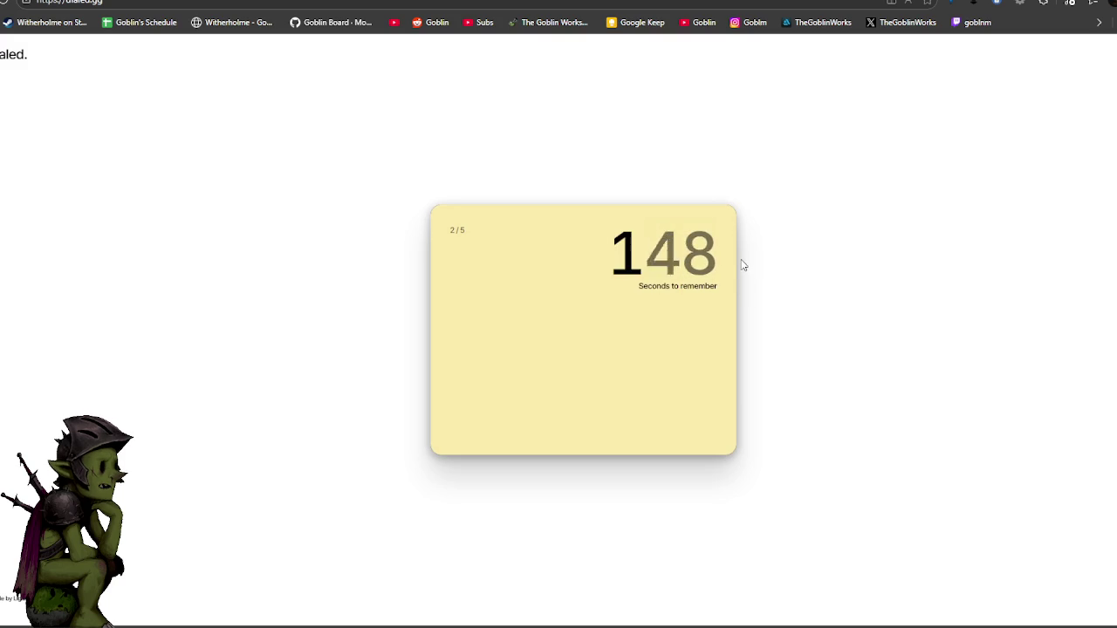
Recreate round 2's pale yellow with hue, saturation and brightness, scoring 8.95.
click(495, 247)
click(441, 251)
mouse_move(469, 269)
mouse_down()
mouse_move(469, 401)
mouse_move(466, 374)
mouse_up()
drag(495, 247, 494, 237)
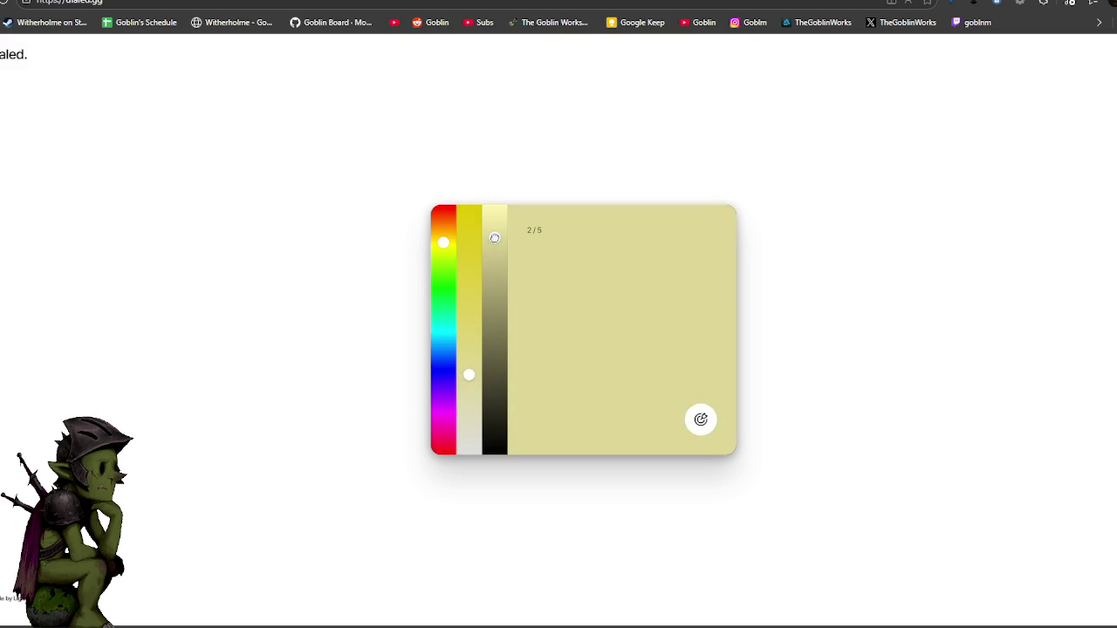
mouse_move(469, 375)
mouse_down()
mouse_move(467, 364)
mouse_move(469, 394)
mouse_up()
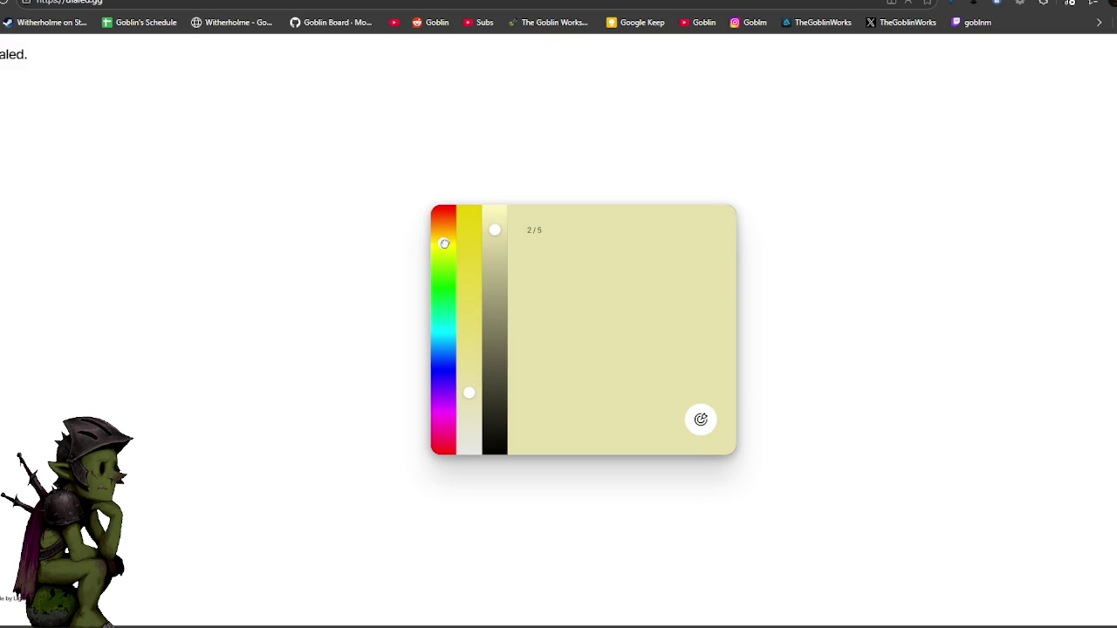
drag(445, 244, 445, 240)
click(701, 420)
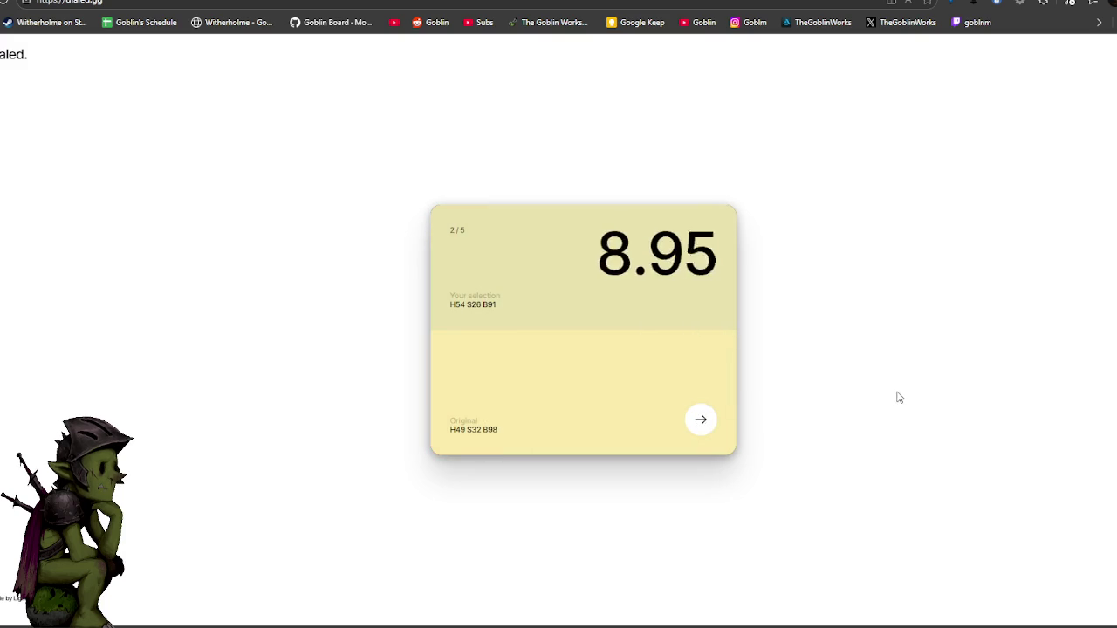
click(703, 422)
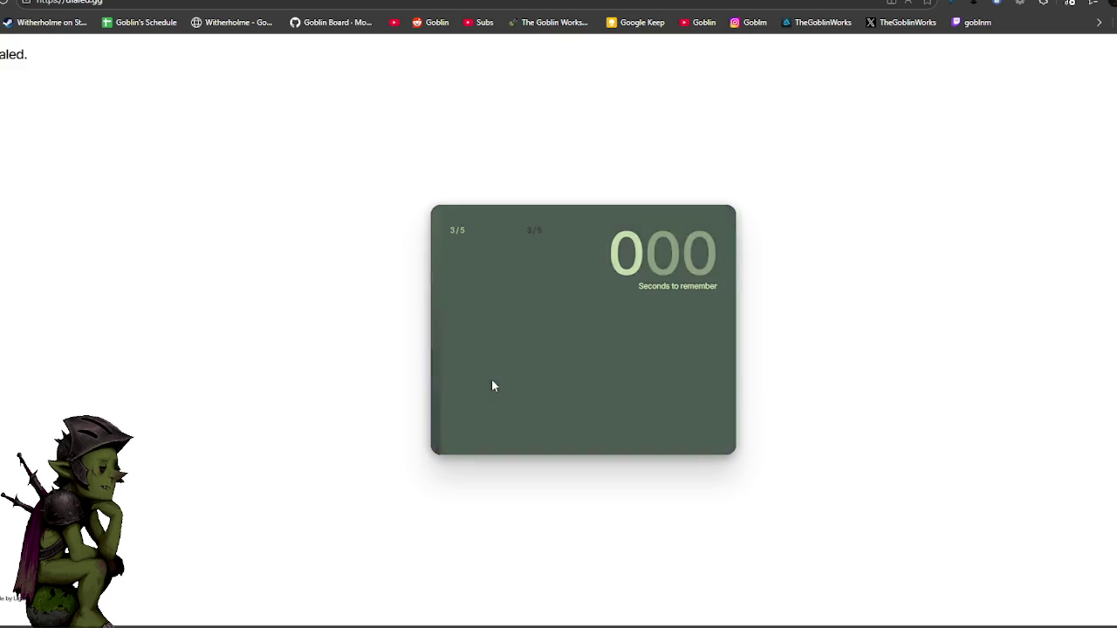
Recreate round 3's navy with the hue, saturation and brightness sliders and submit it.
click(493, 391)
click(445, 364)
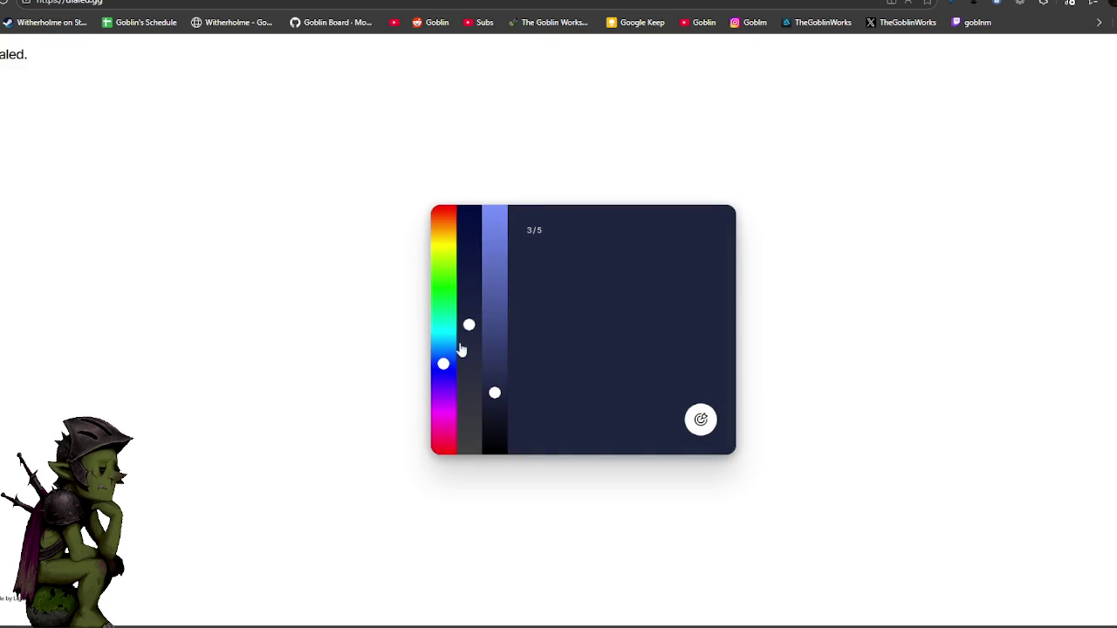
click(468, 312)
drag(474, 259, 469, 224)
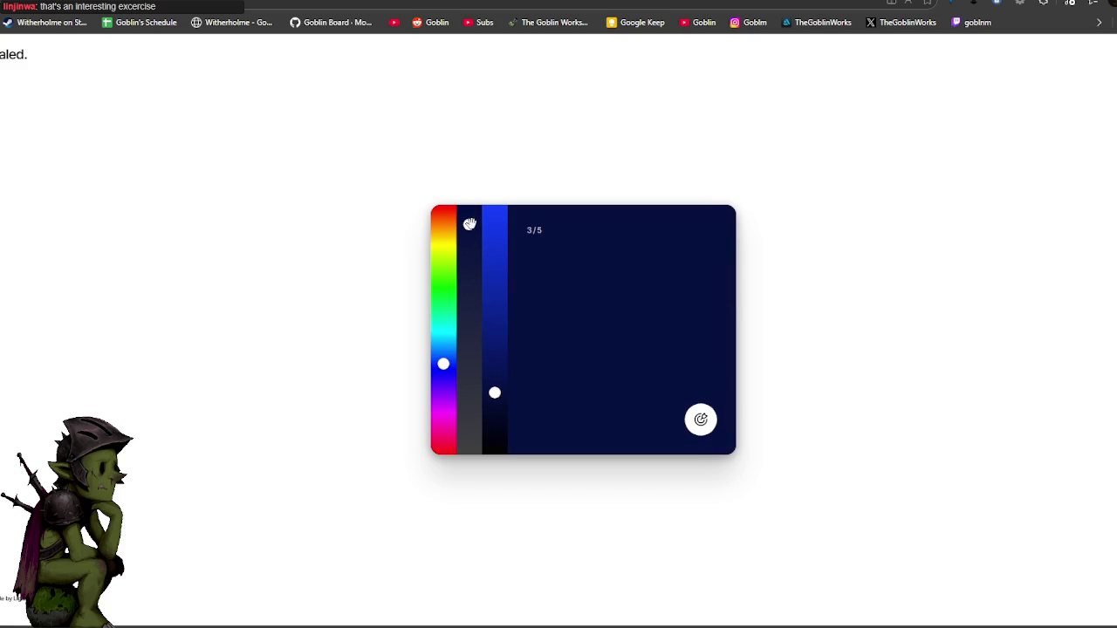
click(443, 371)
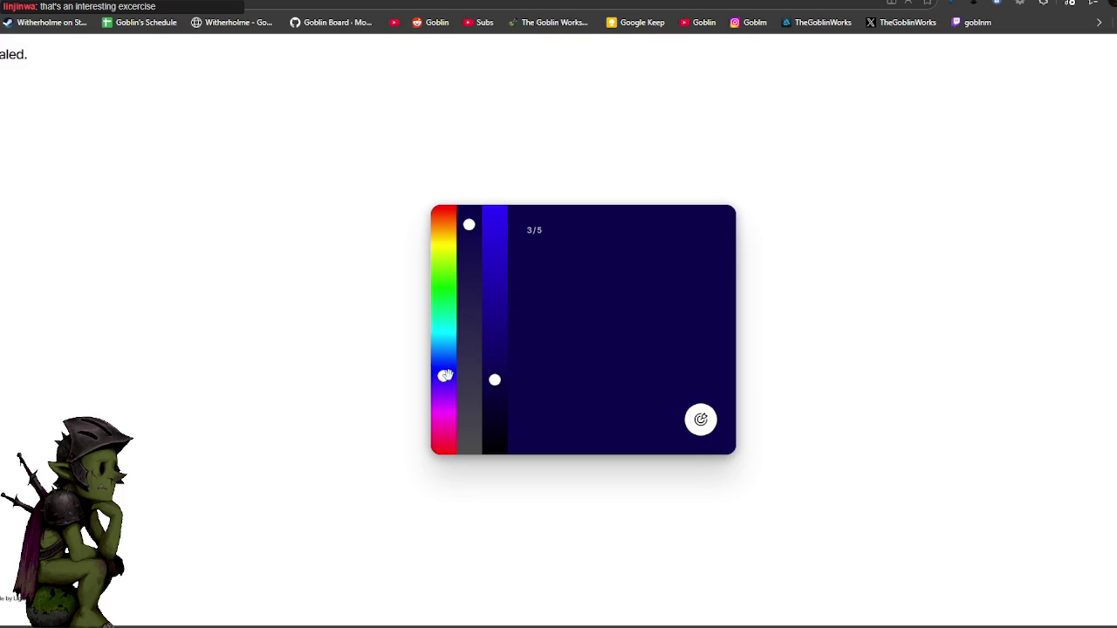
mouse_move(468, 227)
mouse_down()
mouse_move(469, 250)
mouse_move(469, 219)
mouse_up()
key(Return)
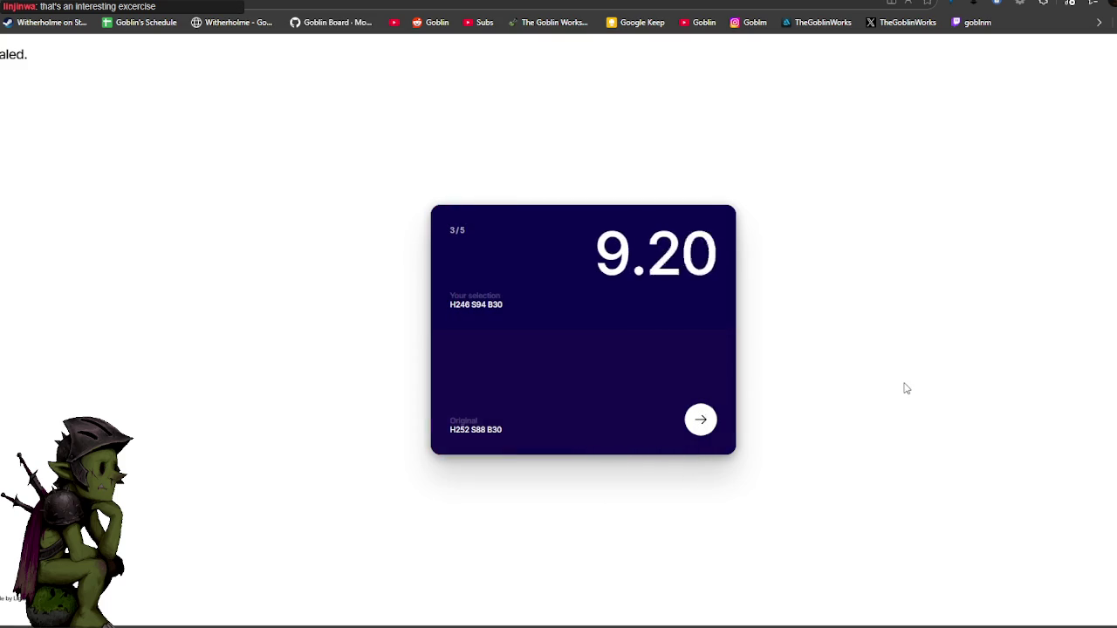
Recreate round 4's purple, scoring 7.33, and advance to the final round.
click(700, 420)
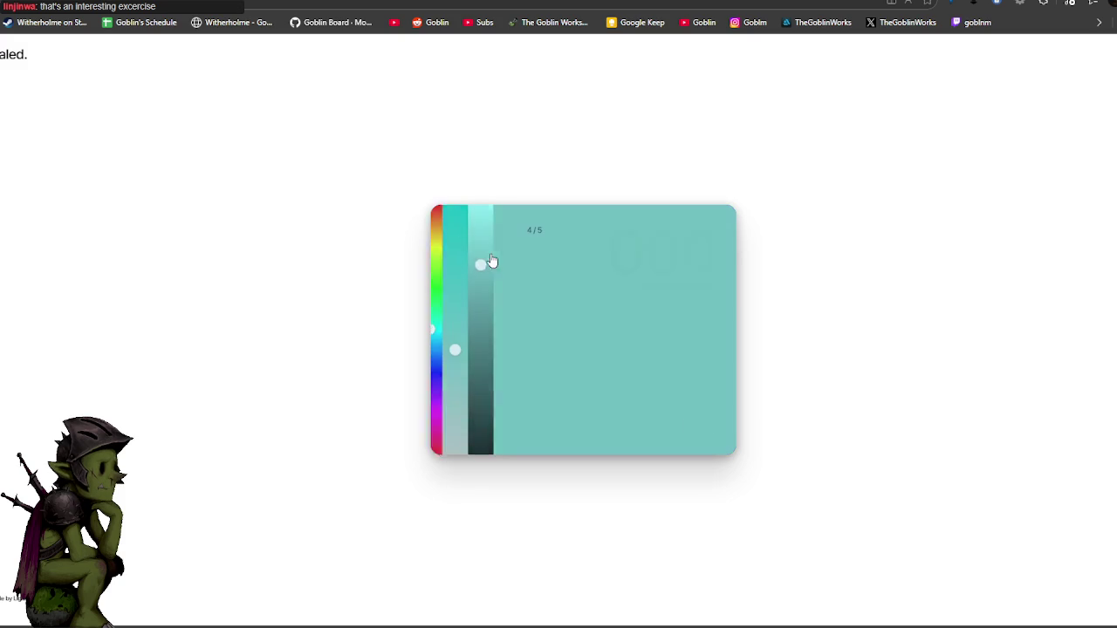
click(493, 252)
click(442, 401)
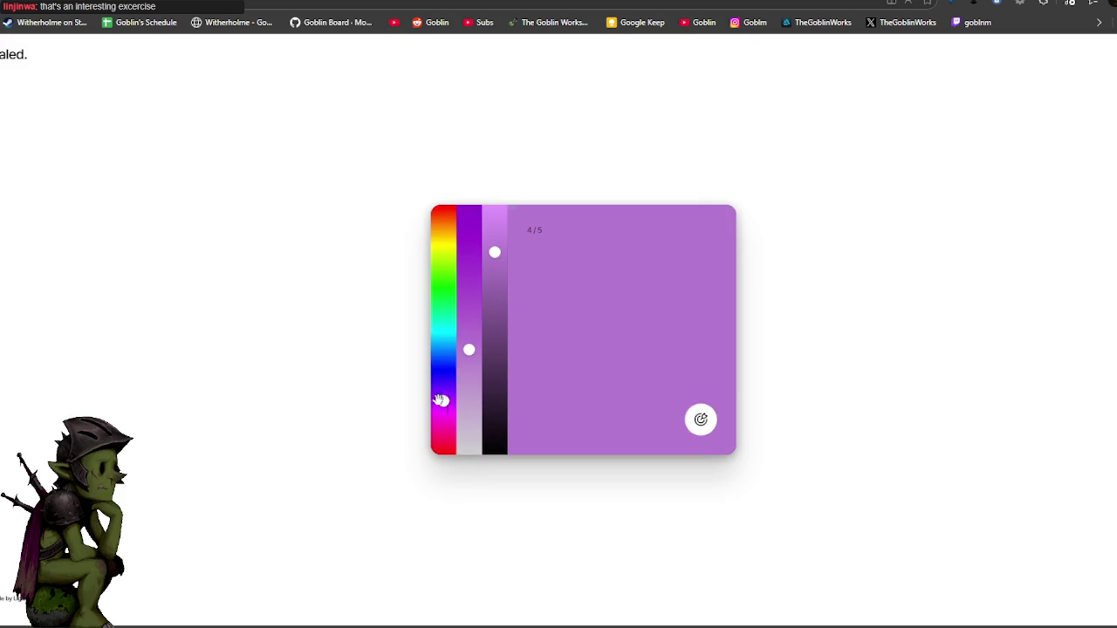
click(469, 294)
drag(443, 401, 445, 398)
click(470, 307)
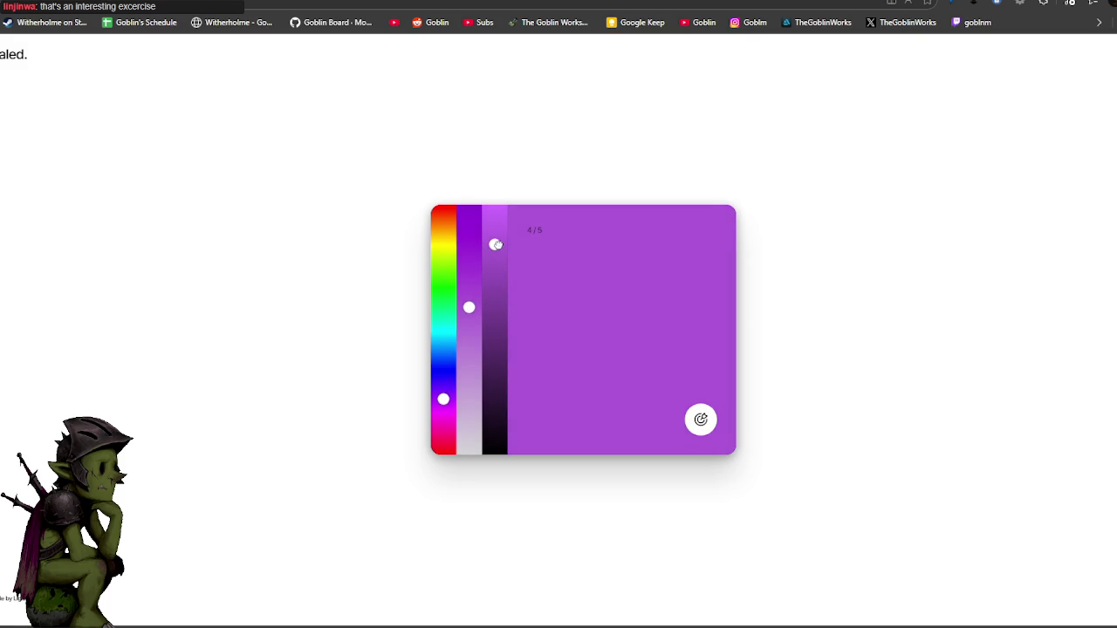
click(469, 320)
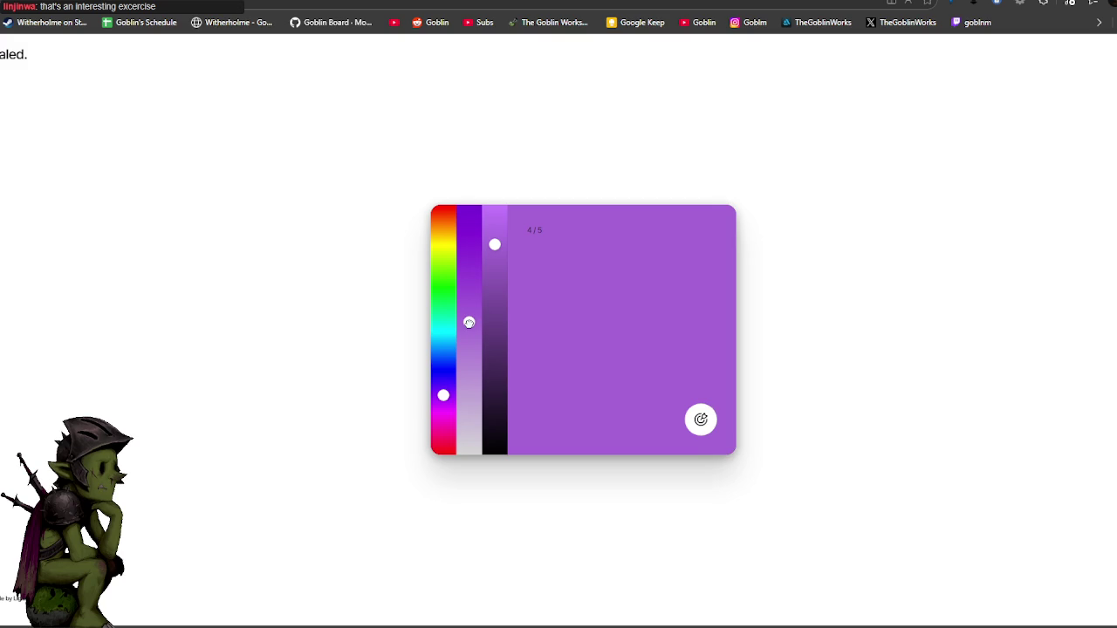
click(700, 420)
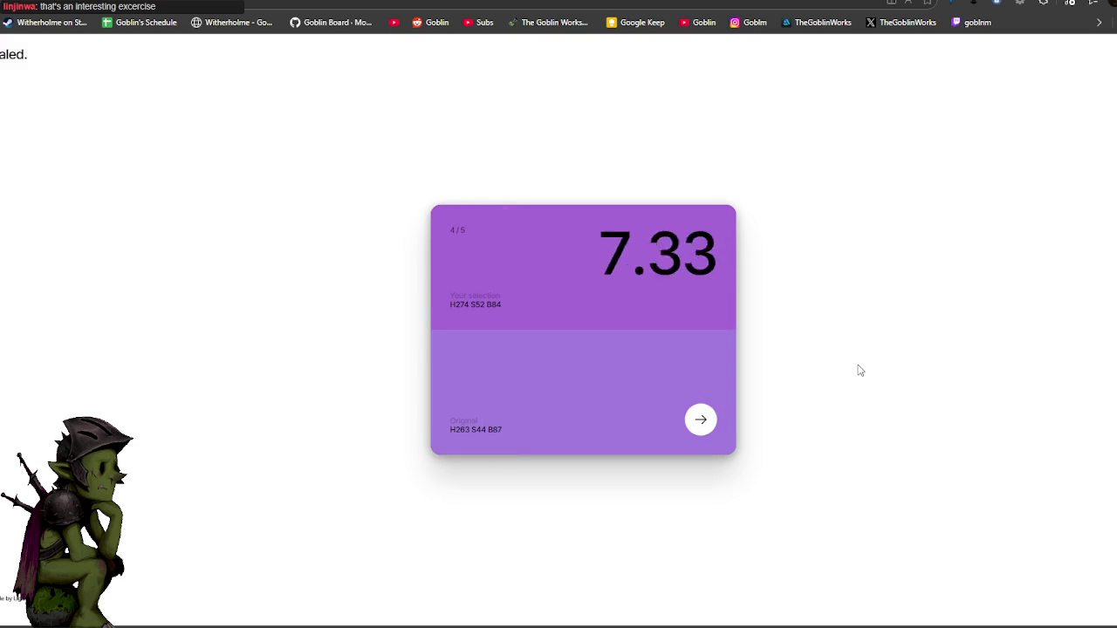
click(706, 422)
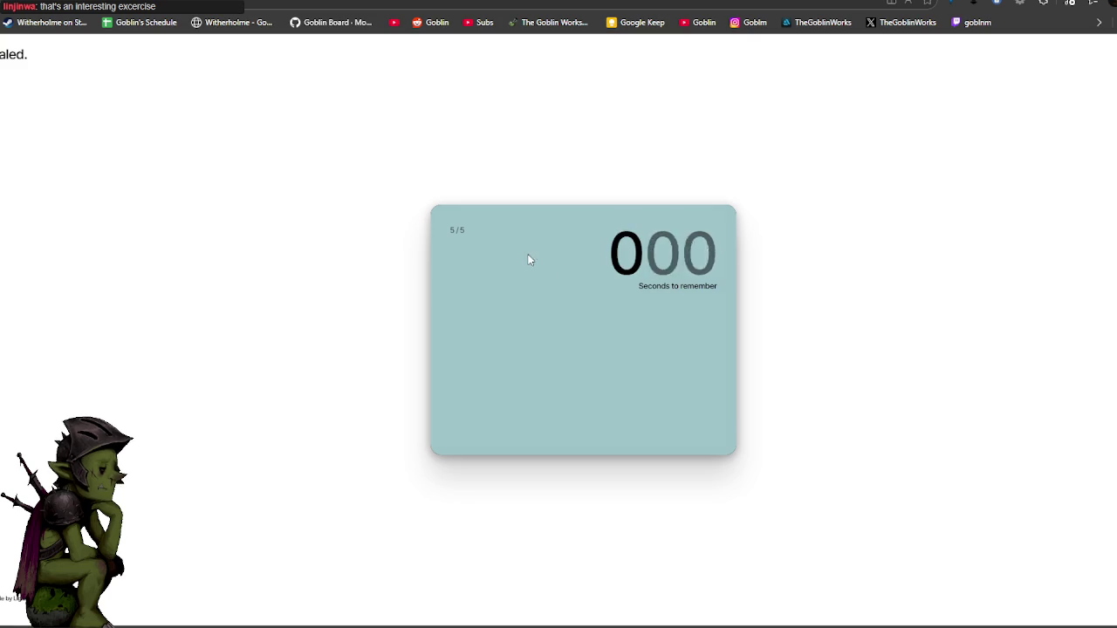
Match round 5's mint green with the sliders, submit it, and reveal the 45.08/50 final score.
mouse_move(441, 268)
mouse_down()
mouse_move(444, 320)
mouse_move(443, 310)
mouse_up()
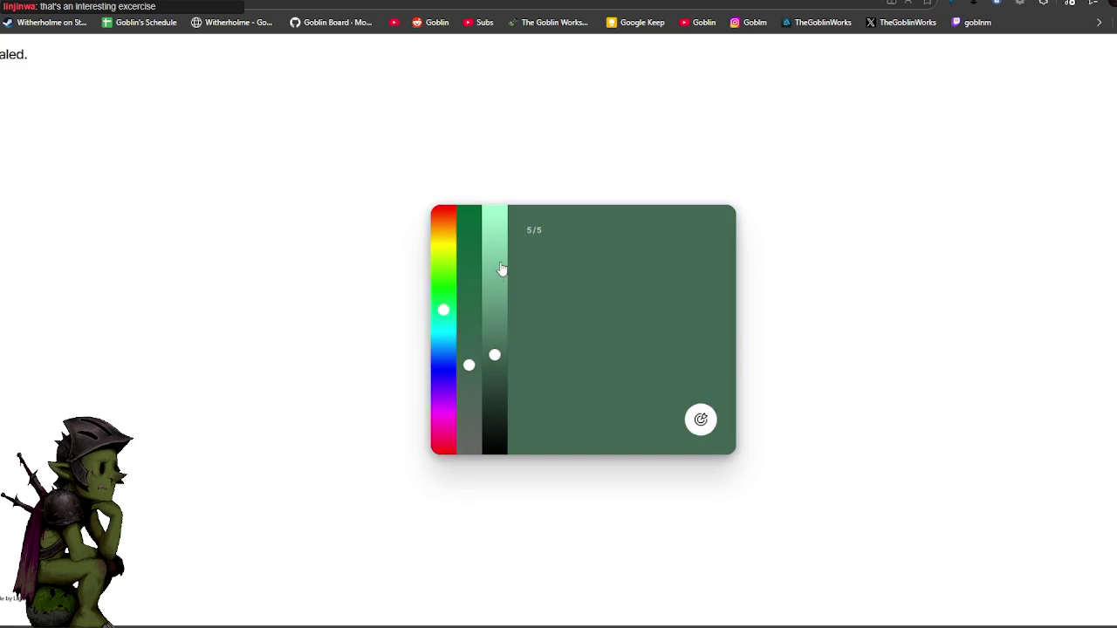
click(494, 262)
mouse_move(472, 349)
mouse_down()
mouse_move(468, 318)
mouse_move(443, 298)
mouse_move(470, 377)
mouse_up()
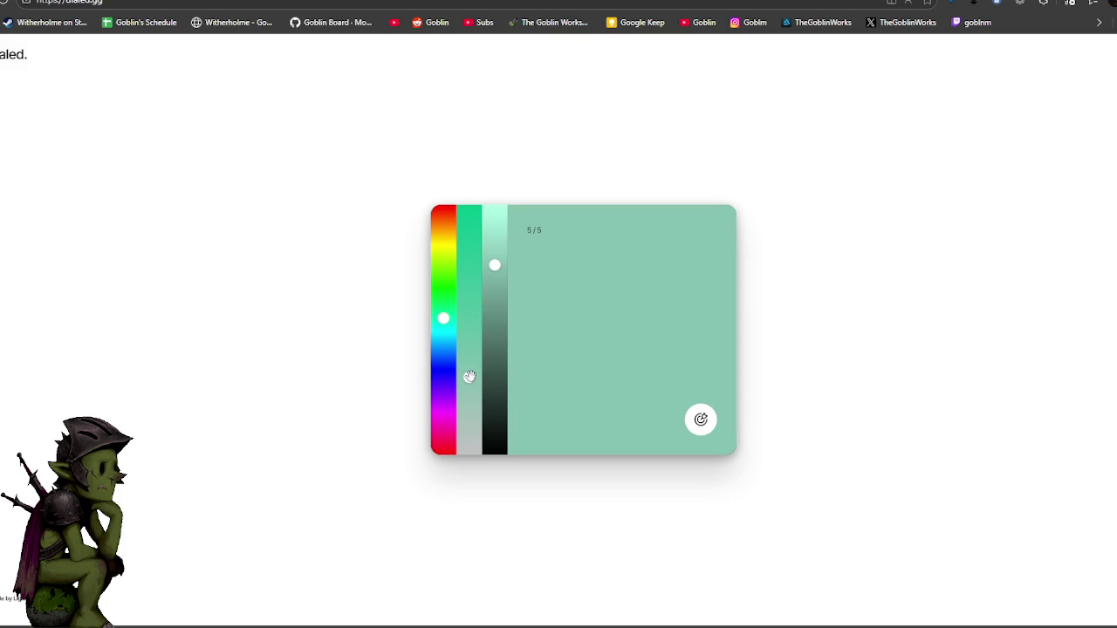
click(700, 419)
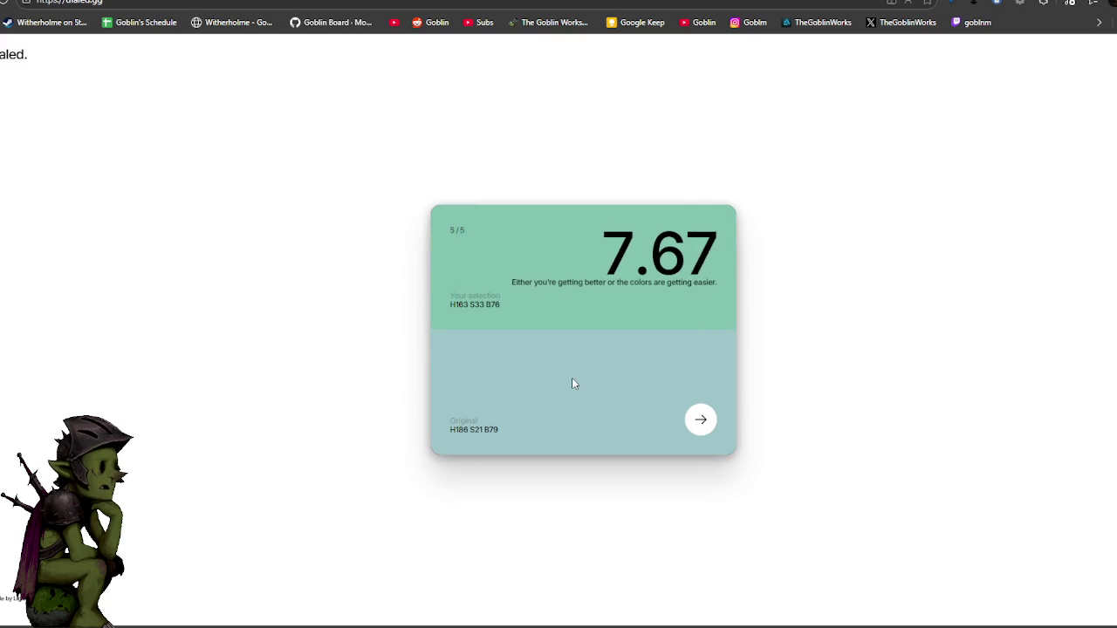
click(700, 419)
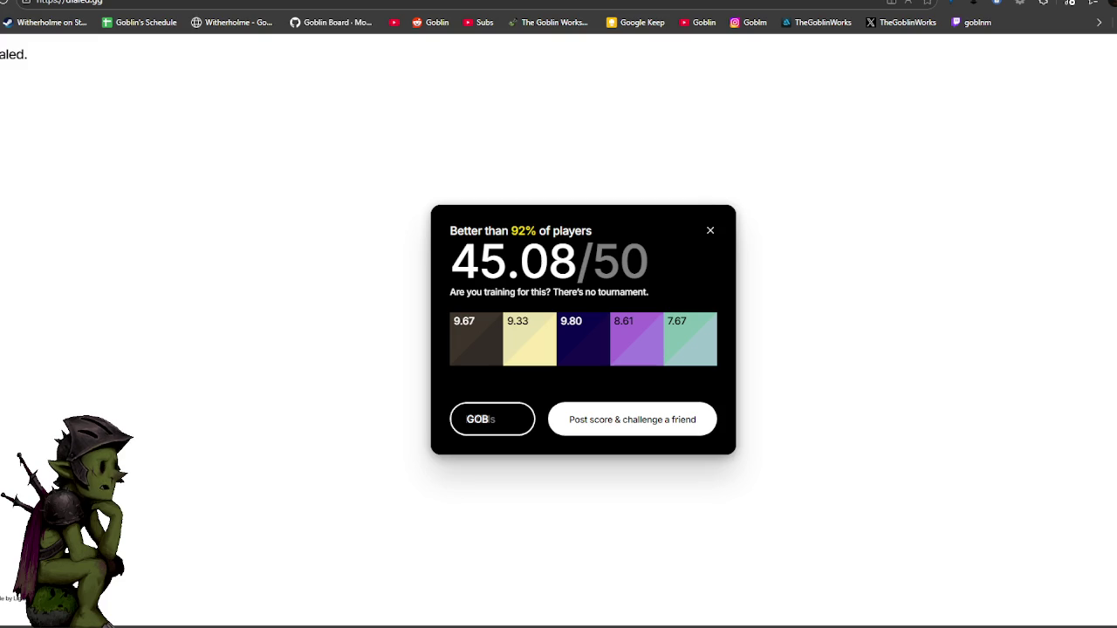
Close the results, start a new solo game, and set the first guess to a bright, vivid green.
click(710, 233)
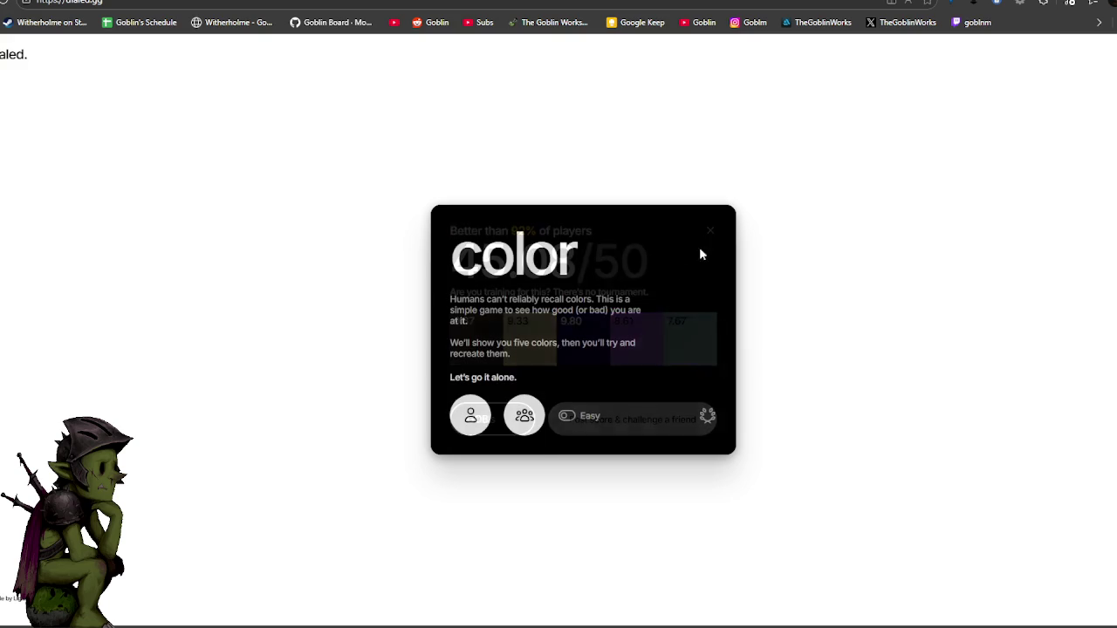
click(470, 415)
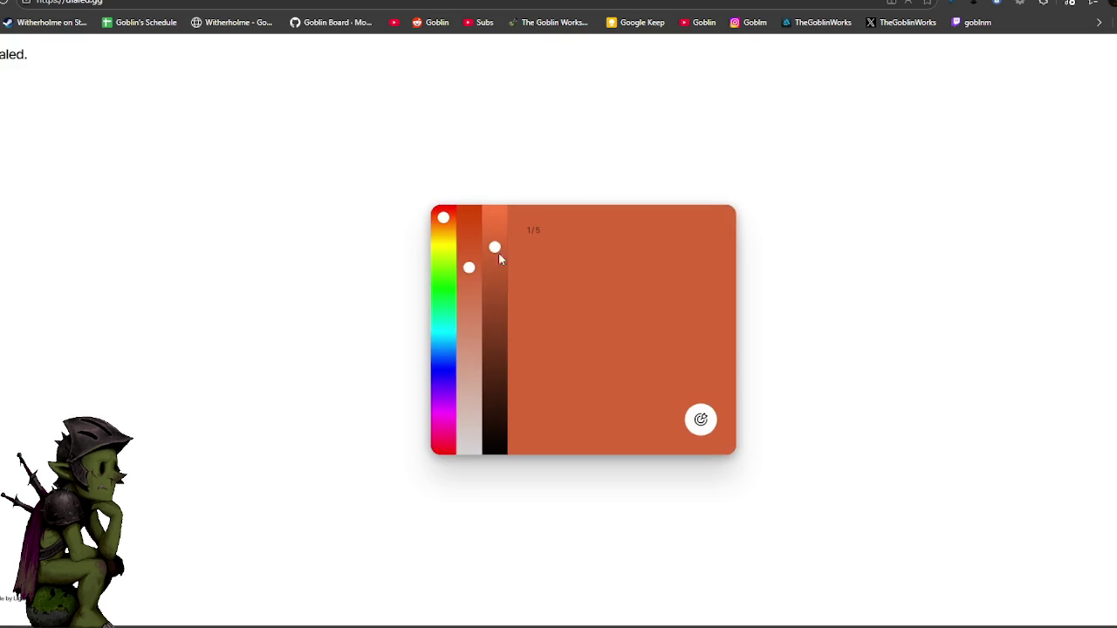
click(443, 308)
click(495, 229)
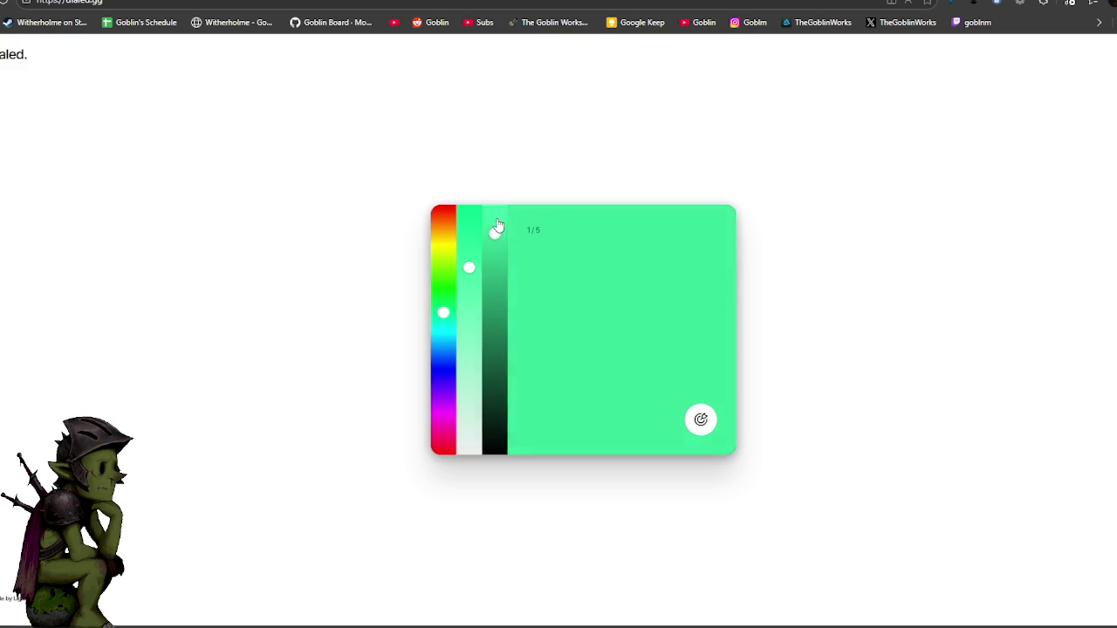
click(470, 225)
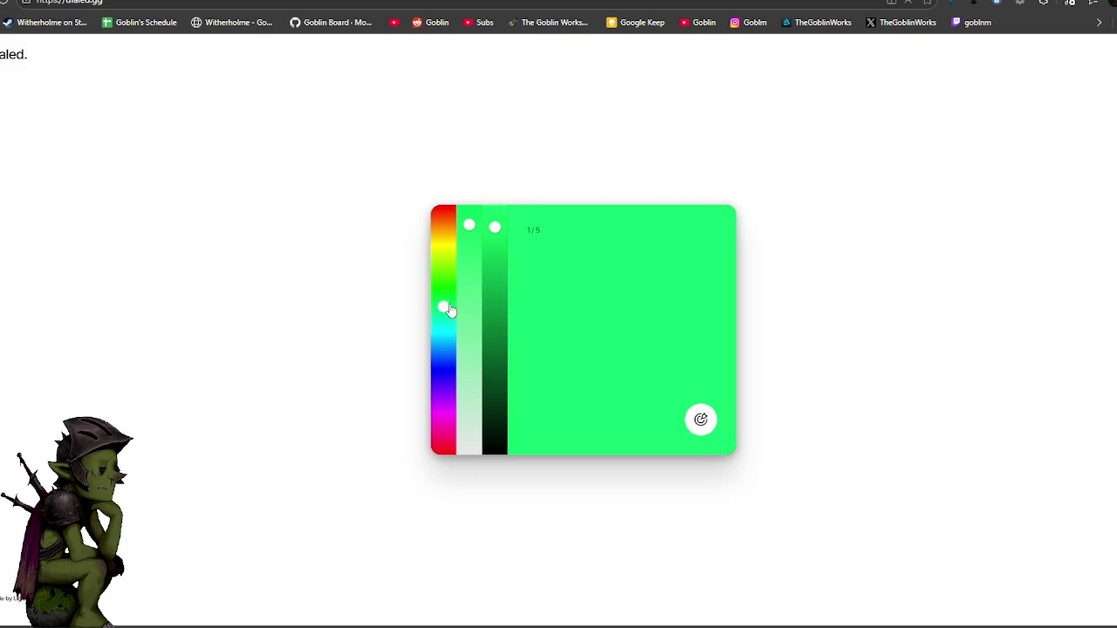
Nudge the green hue, submit it for 6.67, and reload Dialed to its start screen.
drag(448, 310, 453, 315)
click(701, 419)
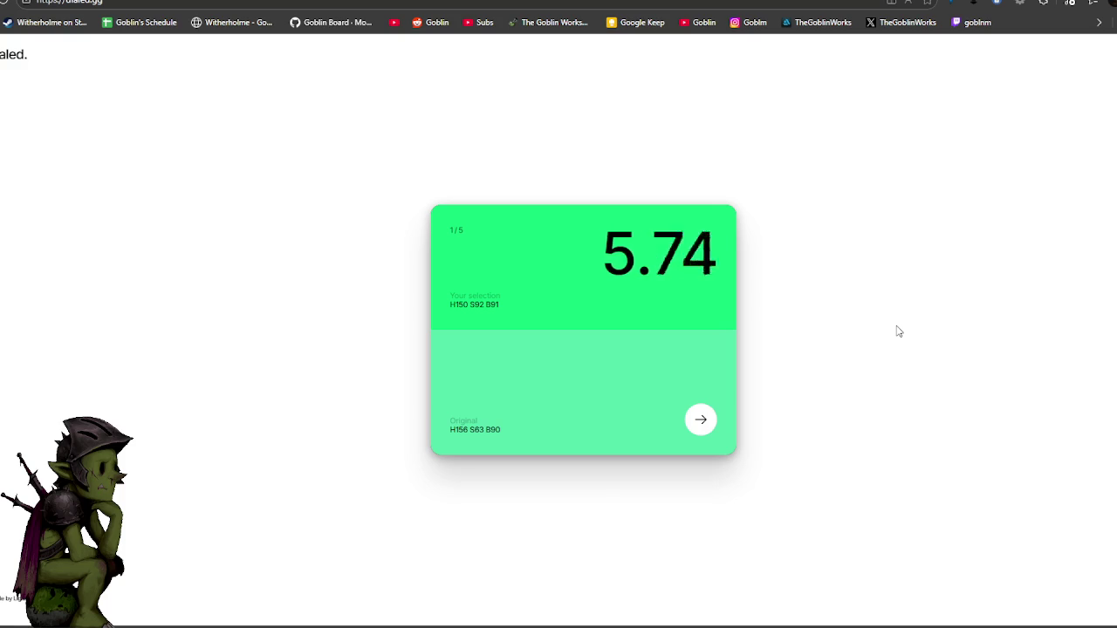
click(6, 5)
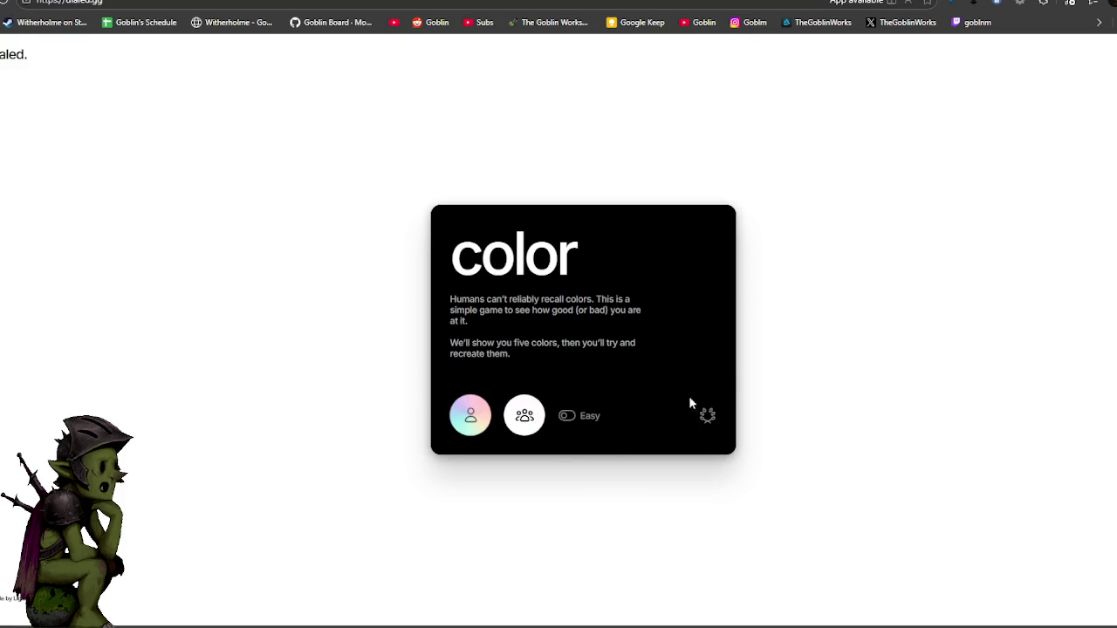
click(470, 415)
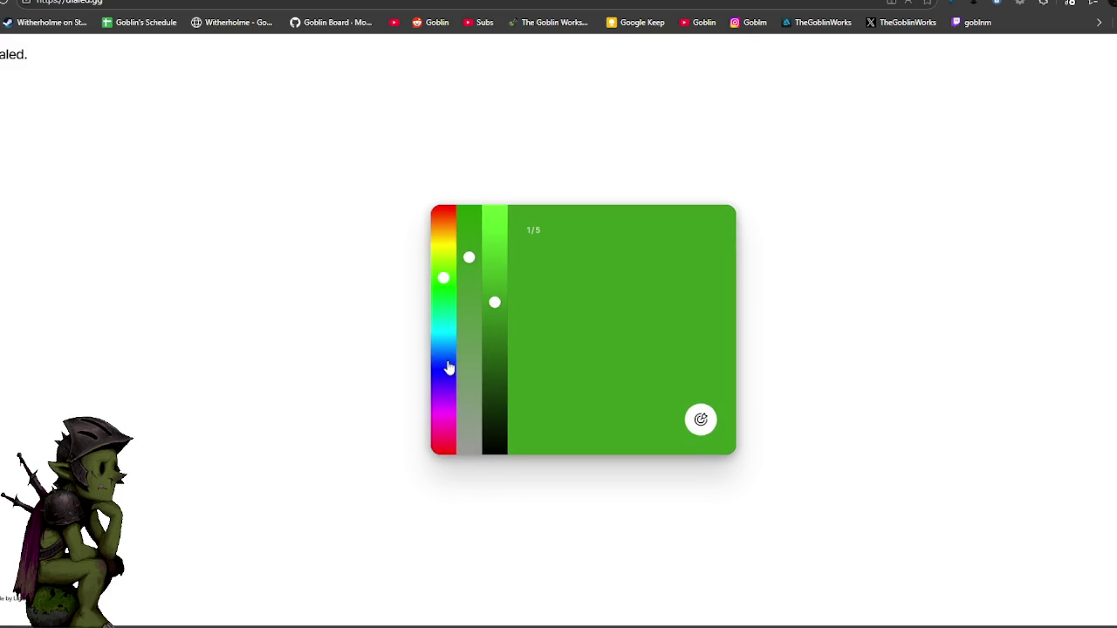
click(444, 398)
mouse_move(471, 274)
mouse_down()
mouse_move(469, 289)
mouse_move(494, 252)
mouse_move(466, 335)
mouse_move(495, 250)
mouse_up()
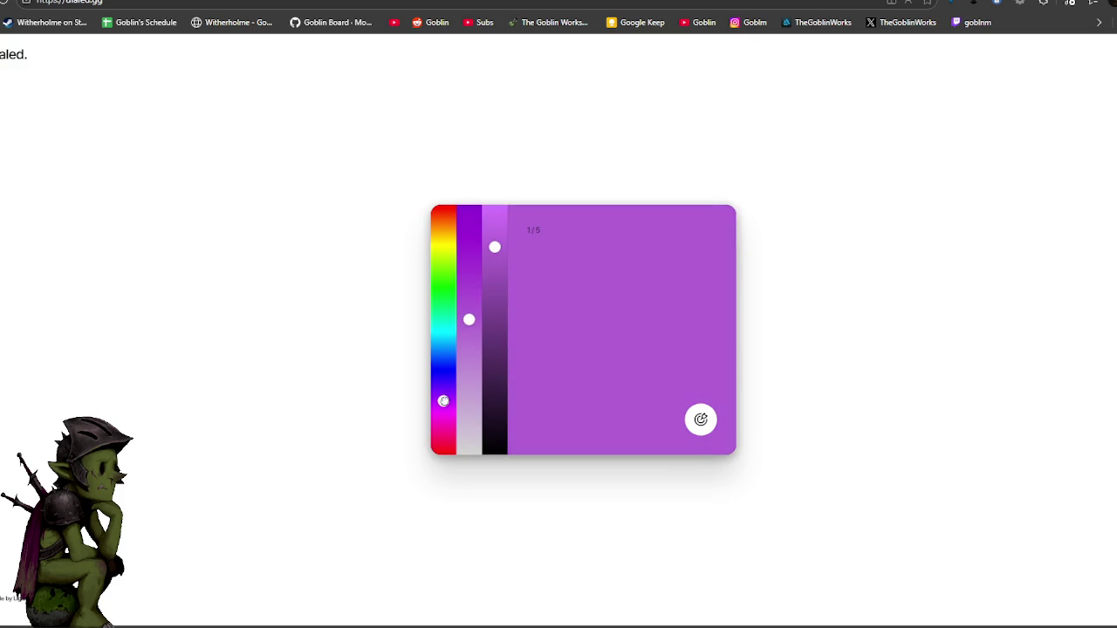
drag(469, 318, 468, 333)
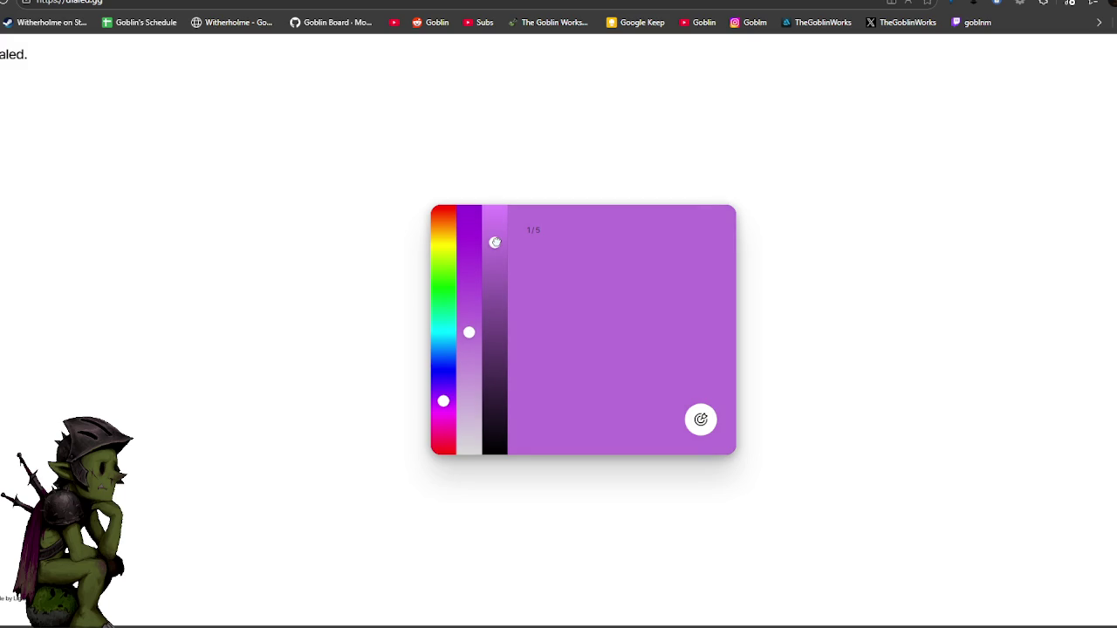
drag(495, 242, 495, 250)
drag(469, 345, 468, 340)
drag(443, 397, 446, 394)
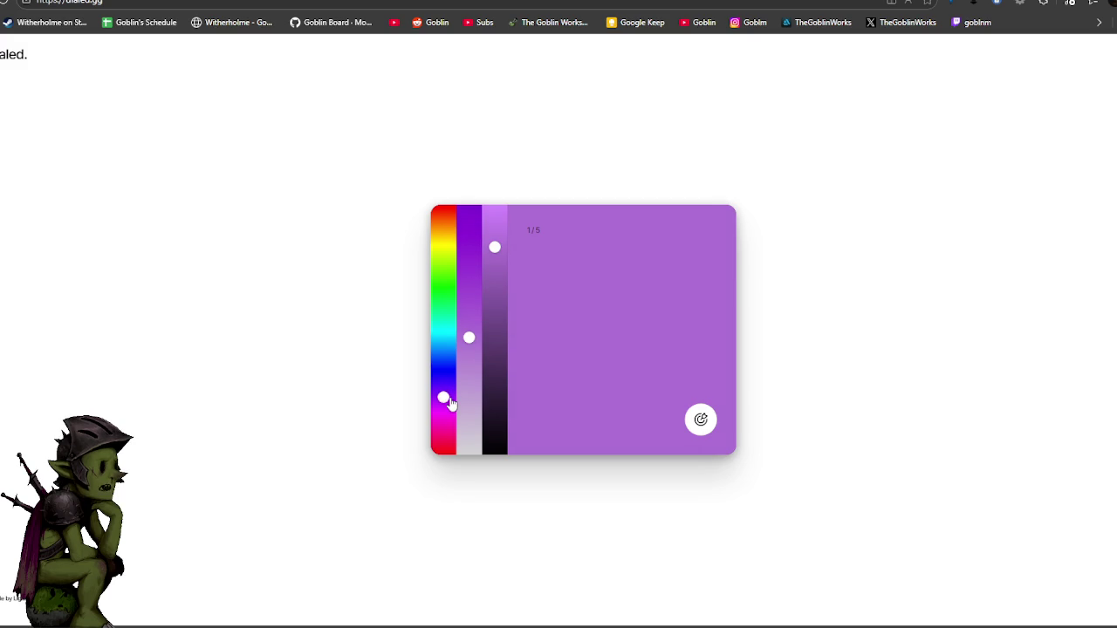
click(700, 420)
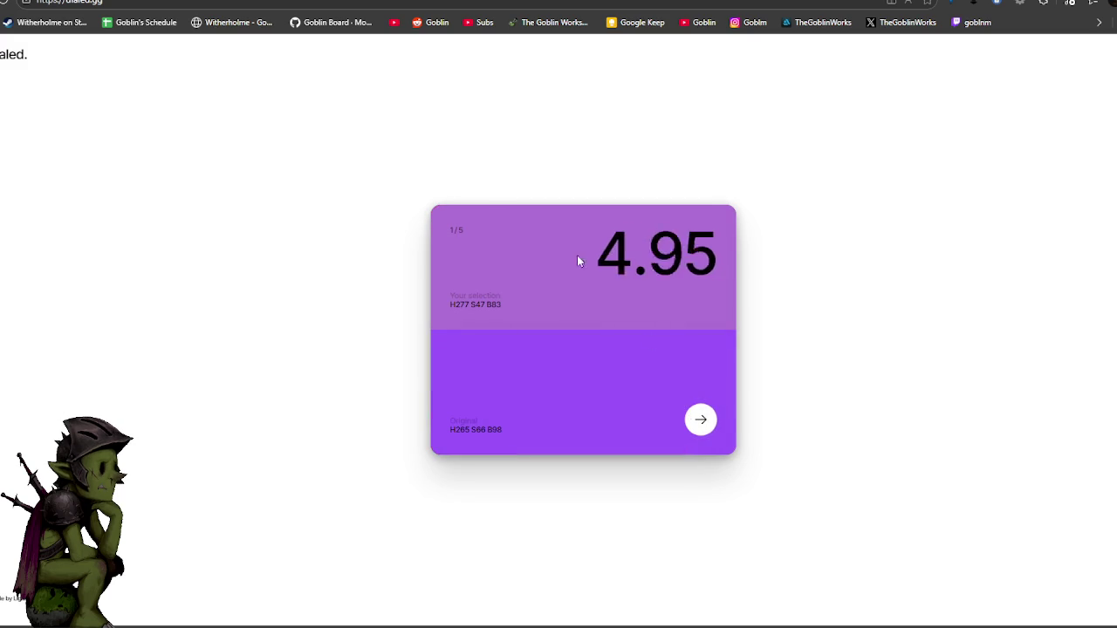
click(13, 54)
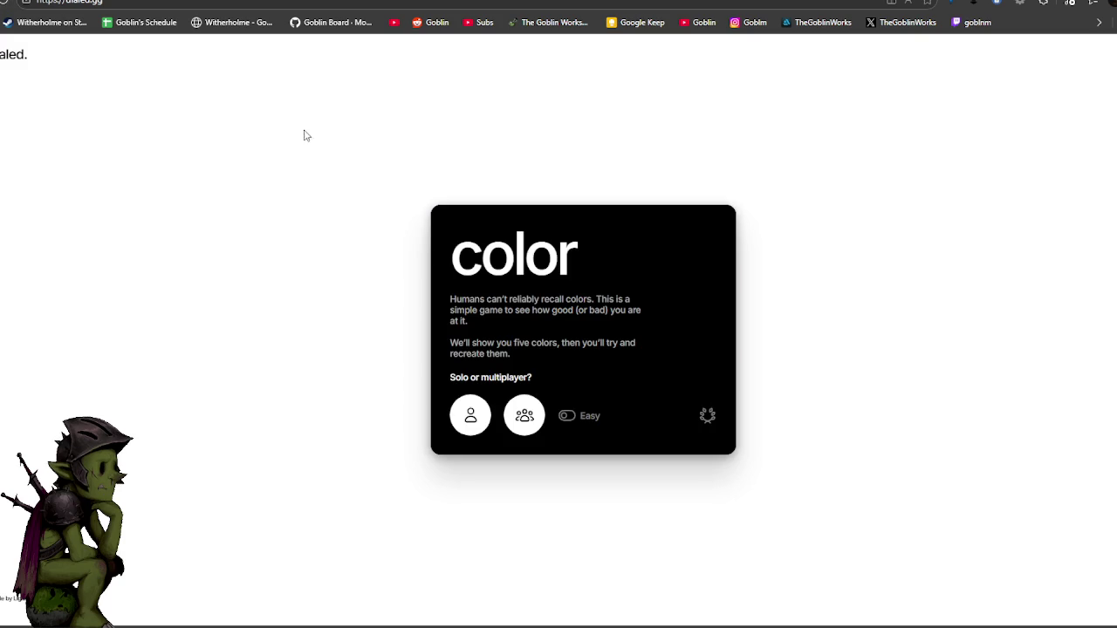
Start a new solo game and match round 1's green, scoring 9.44.
click(467, 410)
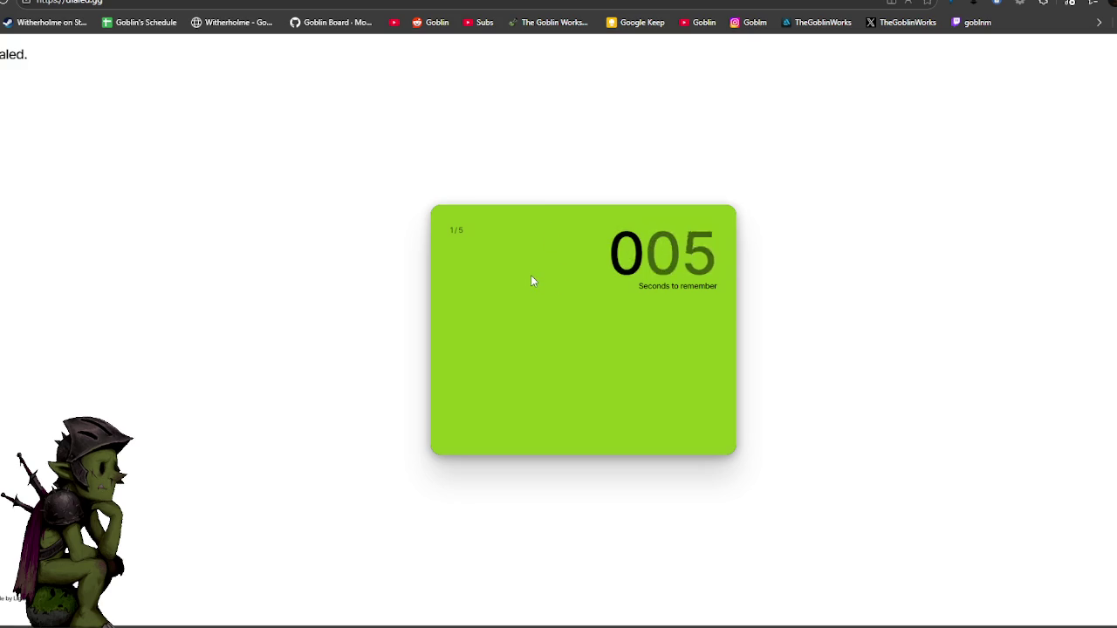
mouse_move(441, 312)
mouse_down()
mouse_move(443, 264)
mouse_move(468, 241)
mouse_move(495, 253)
mouse_up()
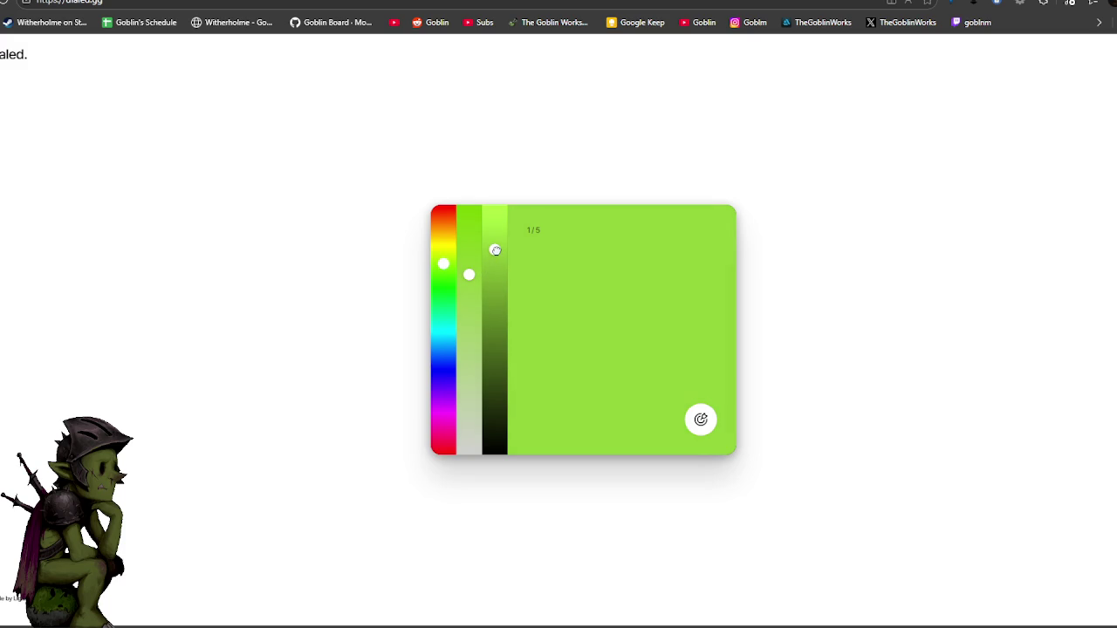
click(702, 422)
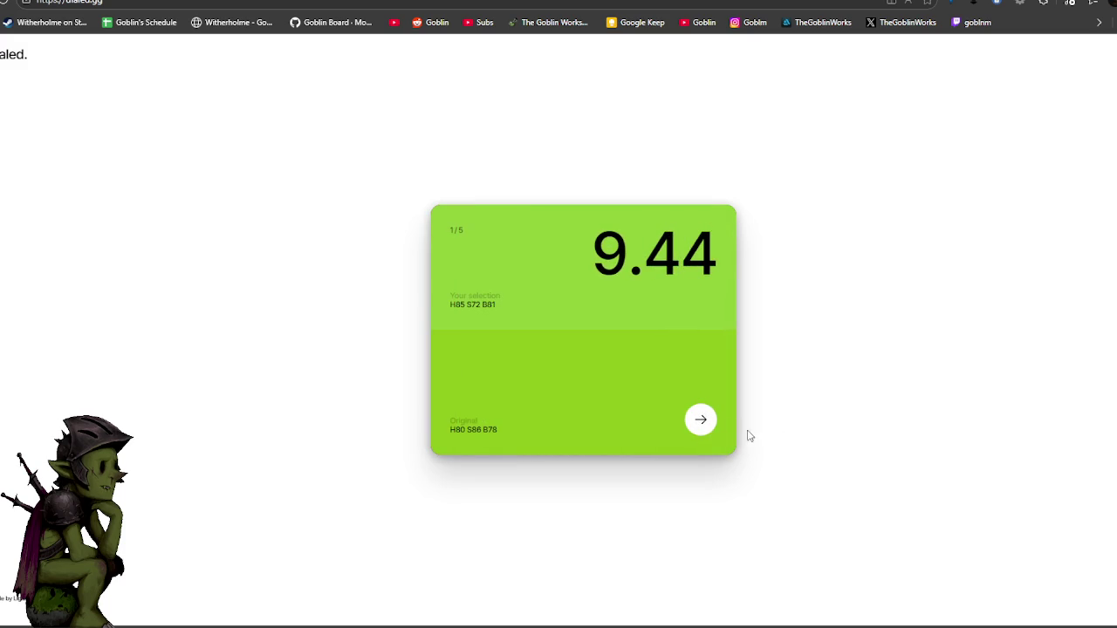
click(705, 424)
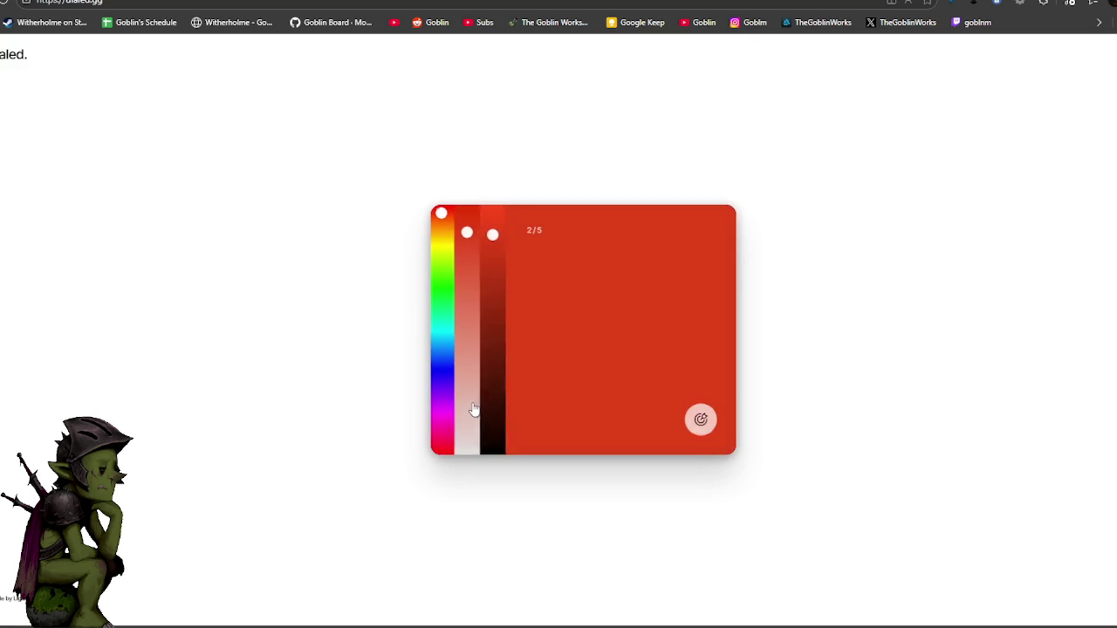
Match round 2's dark purple with darker, magenta-shifted, less saturated sliders, scoring 9.76.
click(469, 401)
drag(443, 392, 442, 410)
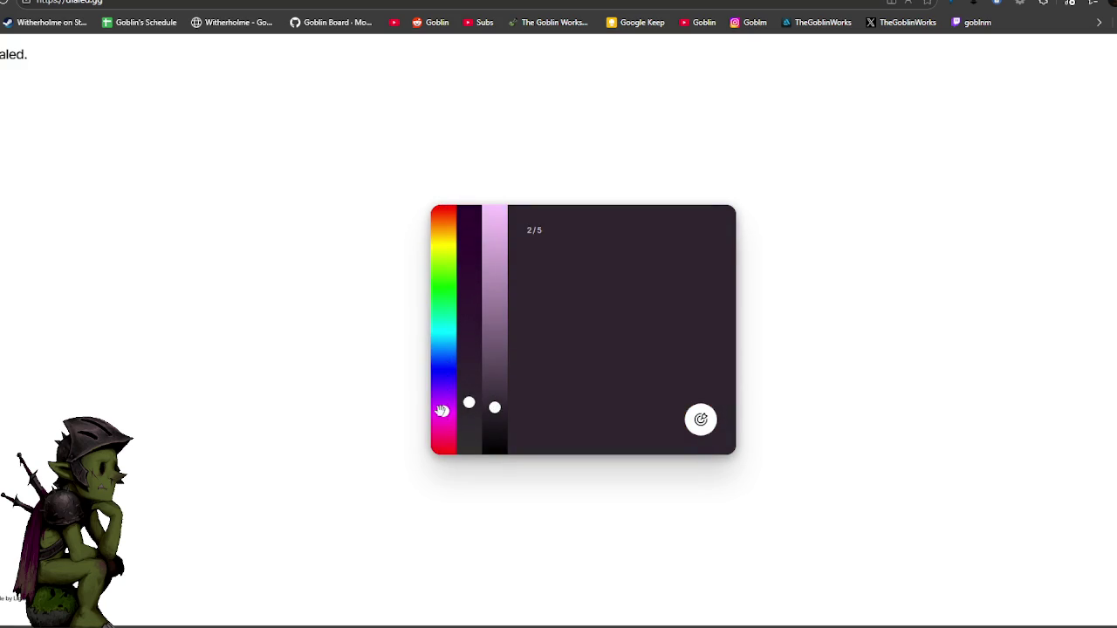
drag(469, 402, 494, 410)
click(700, 420)
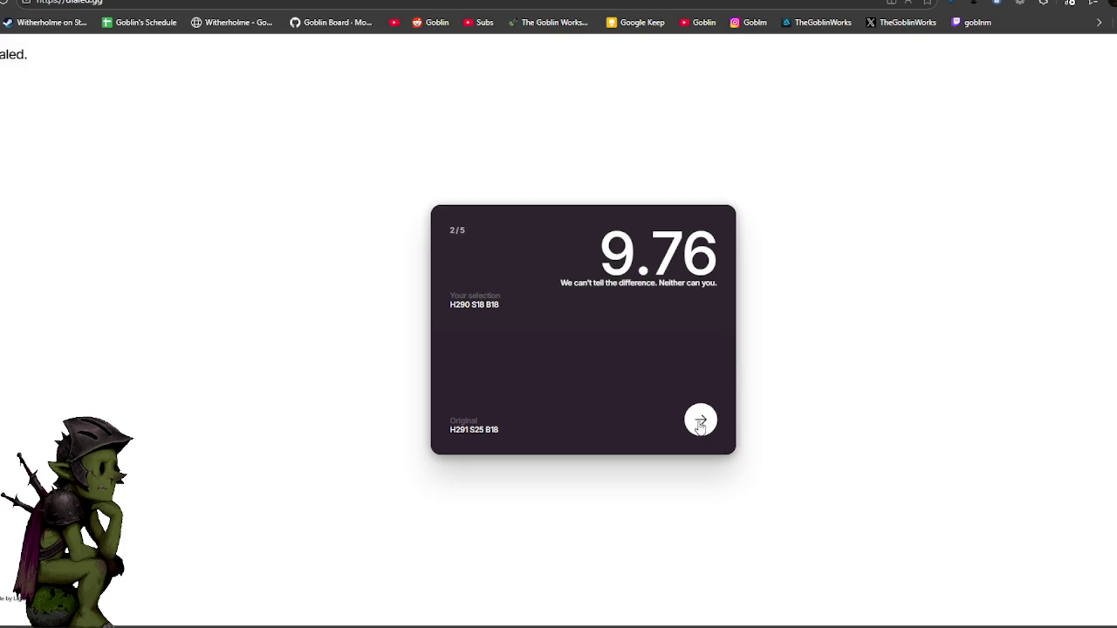
click(700, 422)
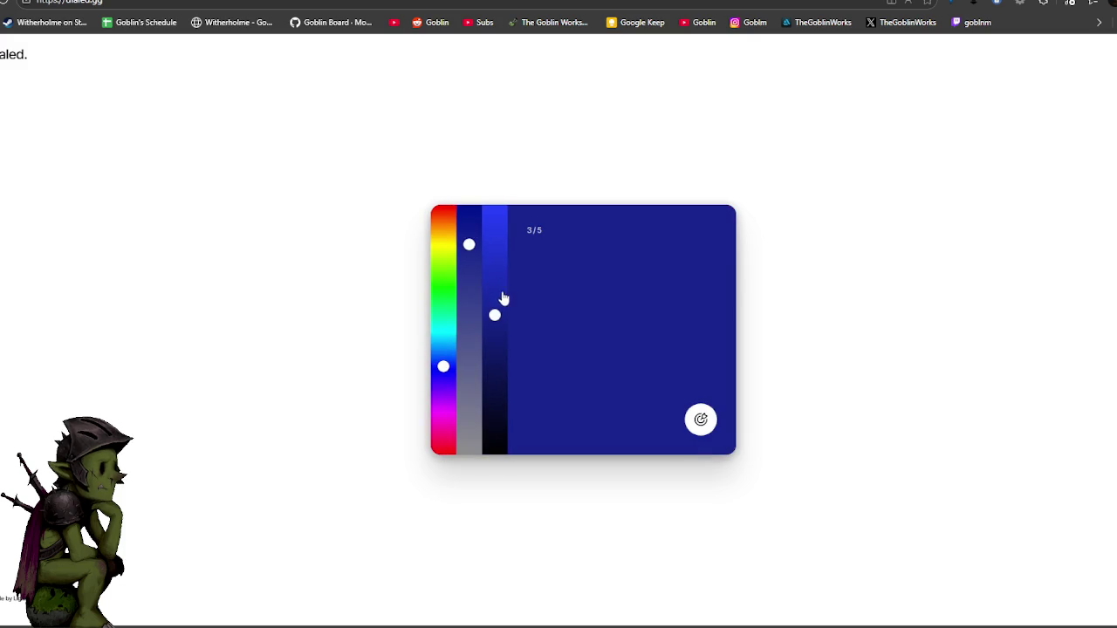
Match round 3's muted red with a red hue and reduced saturation, scoring 9.22.
click(444, 214)
mouse_move(469, 244)
mouse_down()
mouse_move(471, 316)
mouse_move(496, 309)
mouse_move(495, 297)
mouse_move(469, 302)
mouse_up()
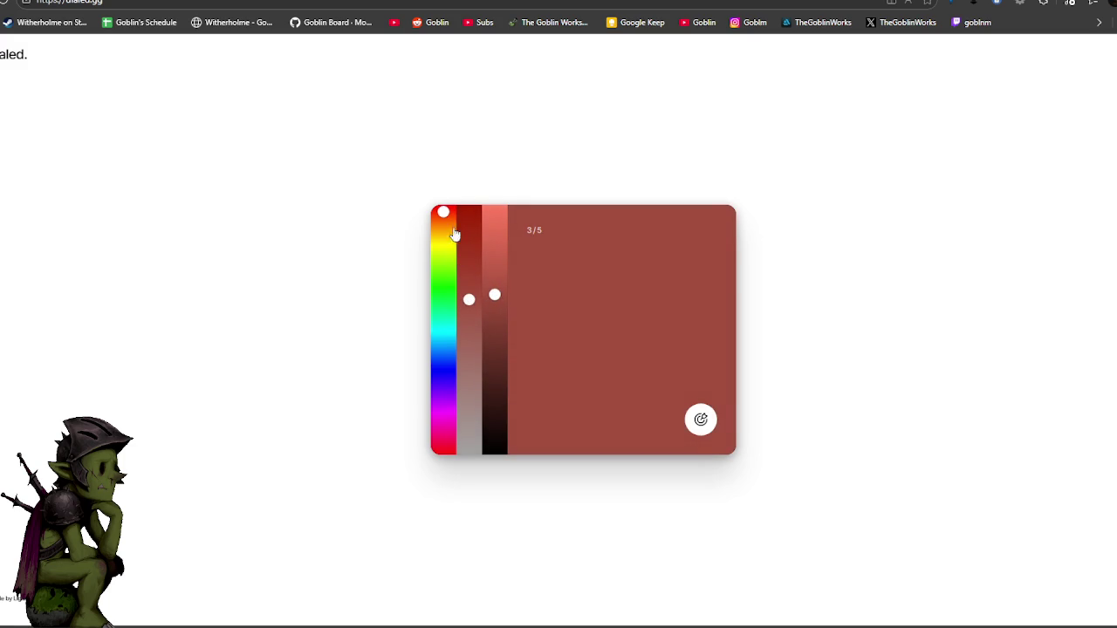
drag(443, 213, 443, 215)
drag(468, 300, 468, 294)
click(711, 428)
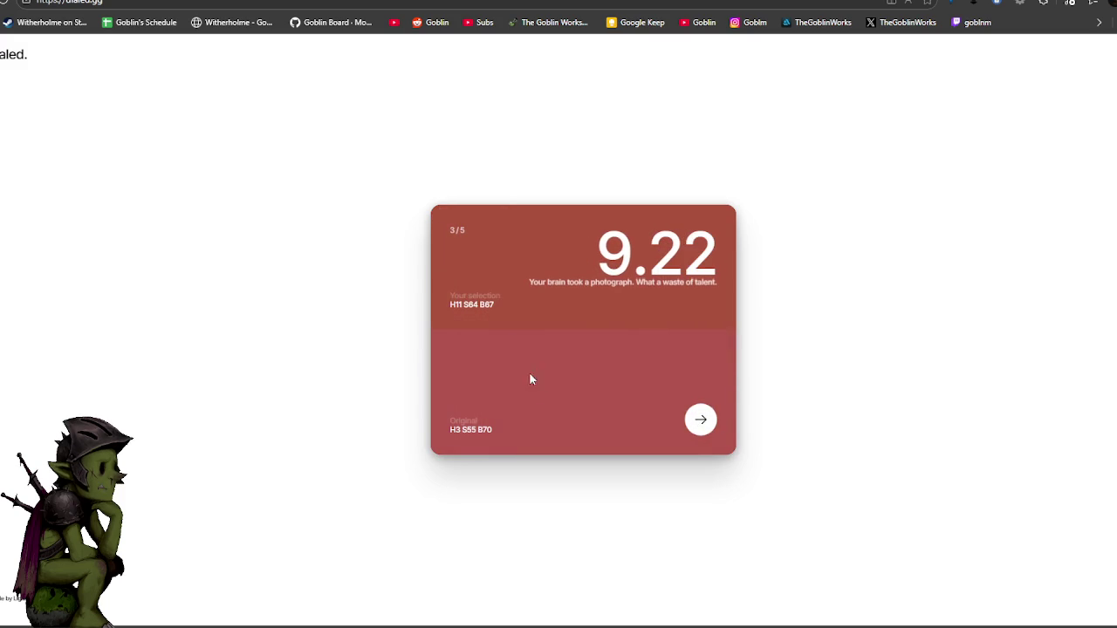
click(701, 420)
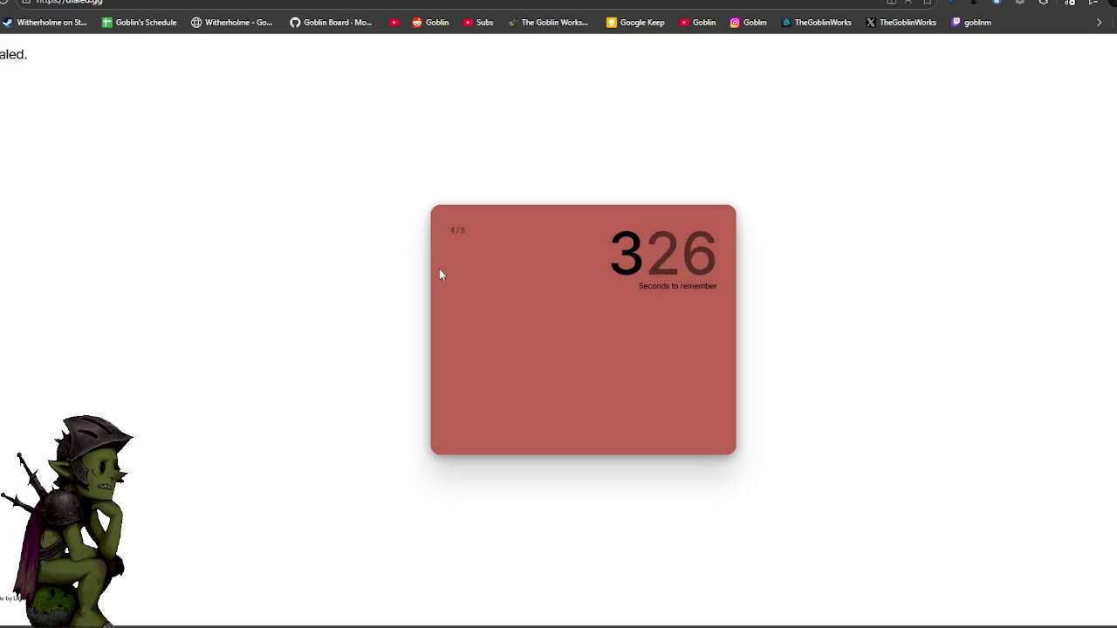
Fine-tune hue, saturation and brightness to round 4's salmon red, scoring 9.65.
click(469, 316)
click(444, 219)
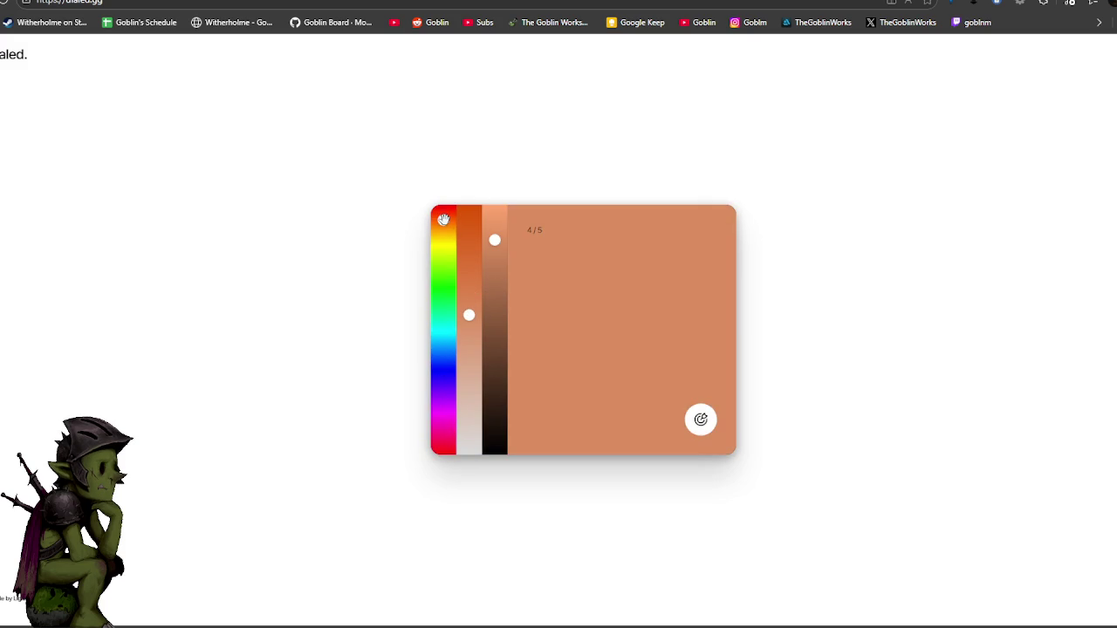
drag(443, 219, 443, 213)
drag(495, 243, 495, 253)
click(468, 290)
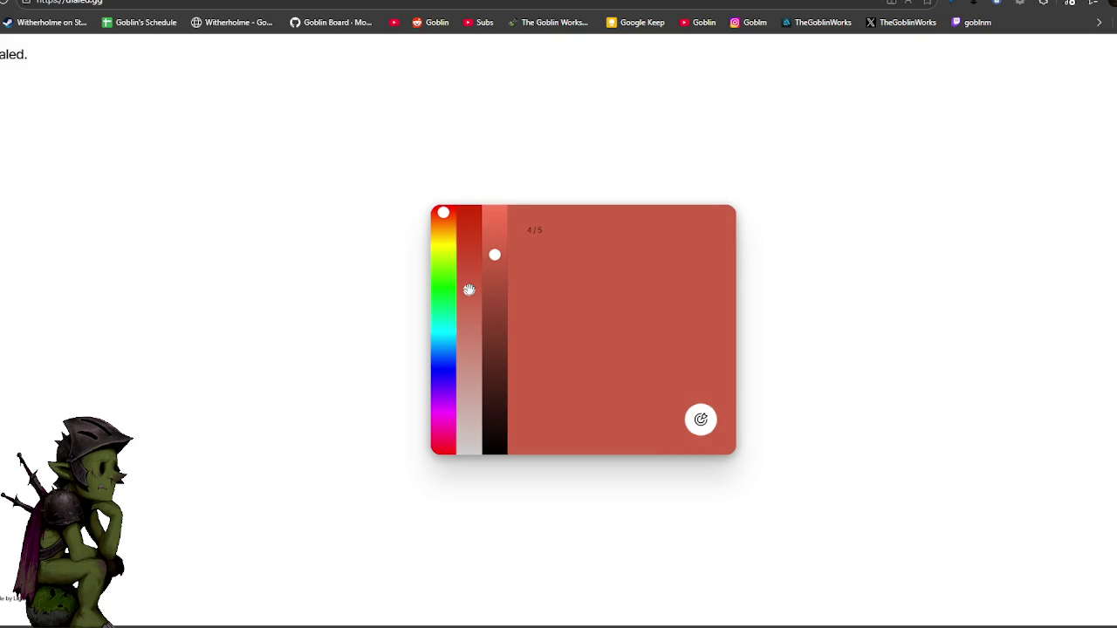
drag(469, 290, 469, 302)
drag(444, 211, 443, 214)
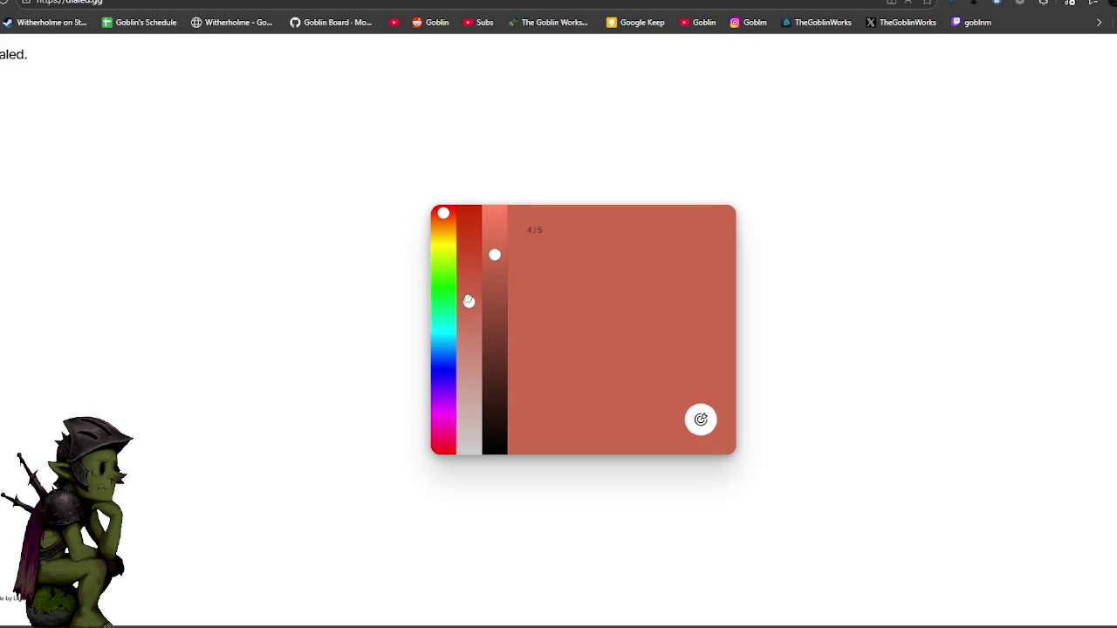
drag(469, 298, 469, 302)
drag(494, 254, 494, 264)
click(700, 419)
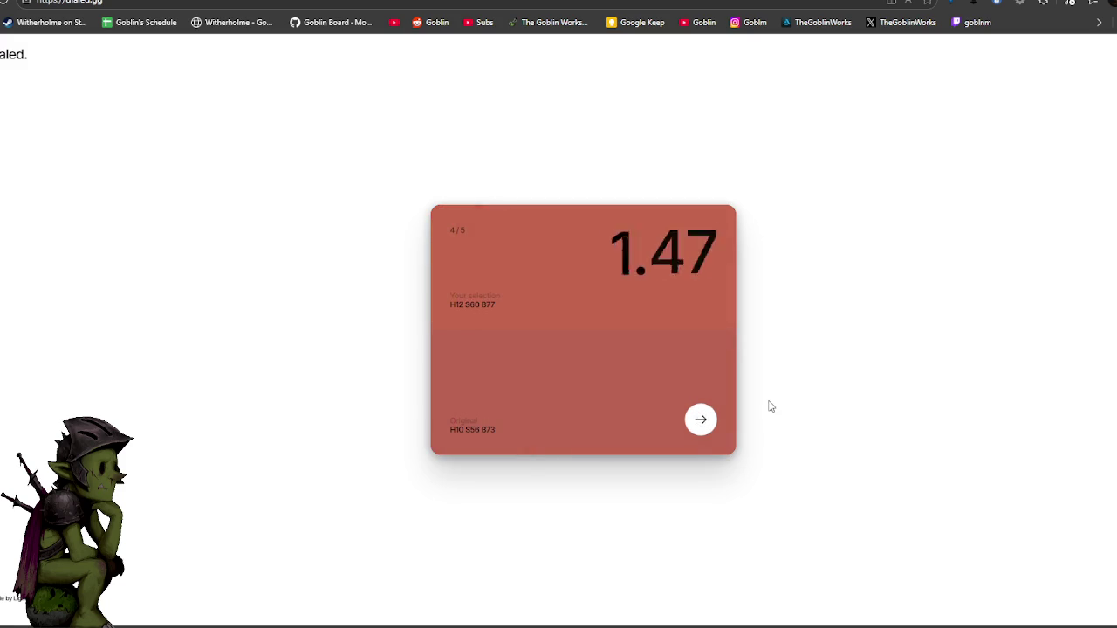
click(703, 428)
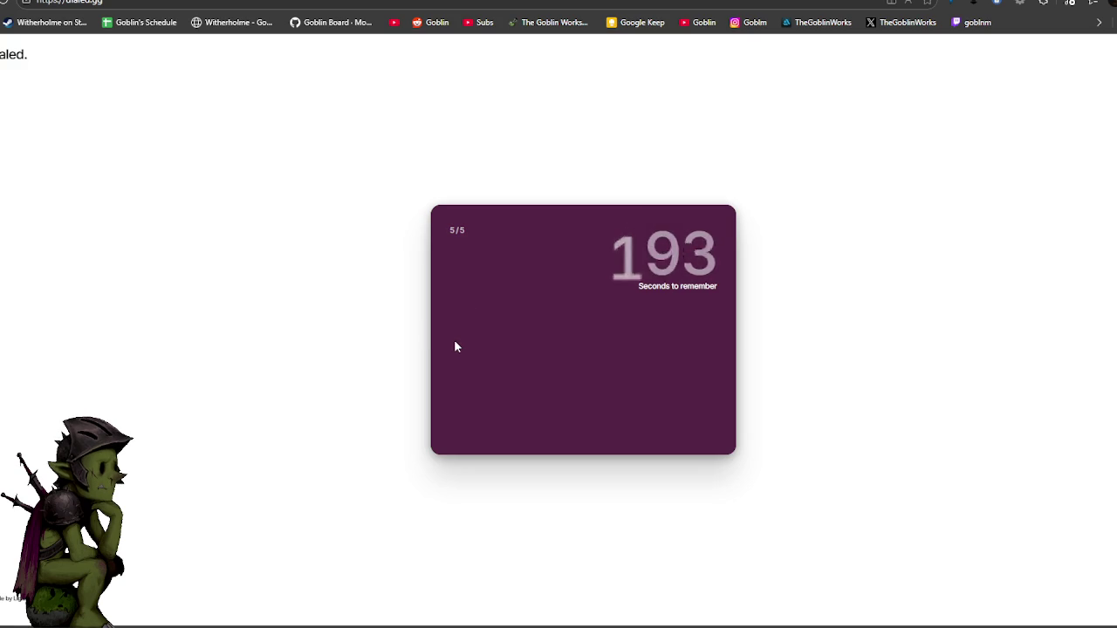
Match round 5's dark plum with magenta hue and tuned saturation, scoring 9.46 for 47.53/50.
drag(444, 384, 442, 402)
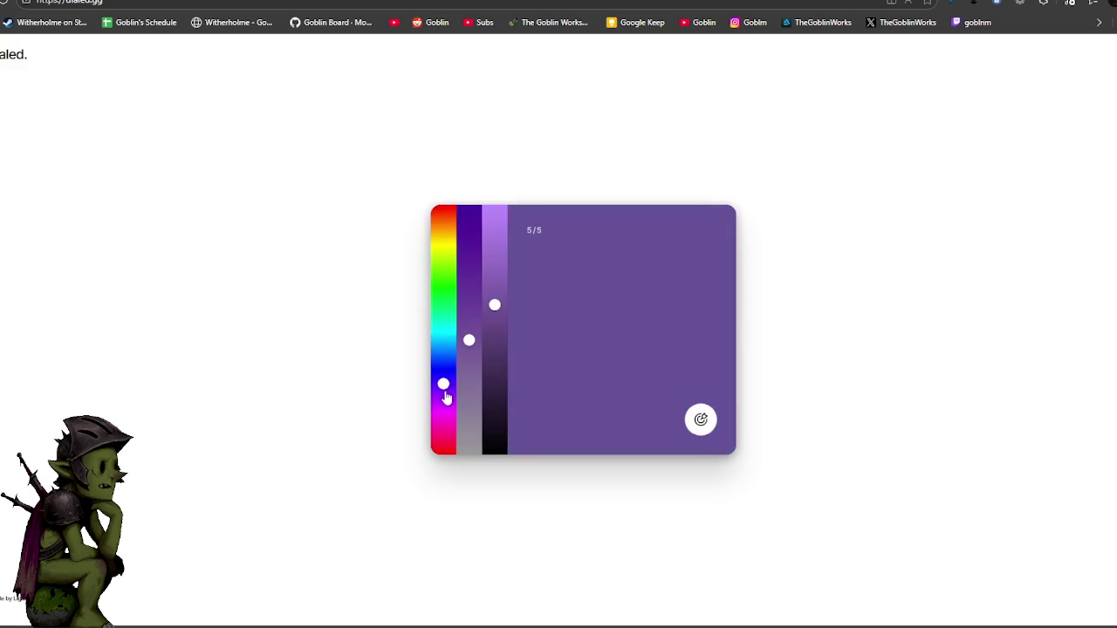
mouse_move(494, 305)
mouse_down()
mouse_move(494, 369)
mouse_move(469, 322)
mouse_up()
drag(445, 402, 444, 415)
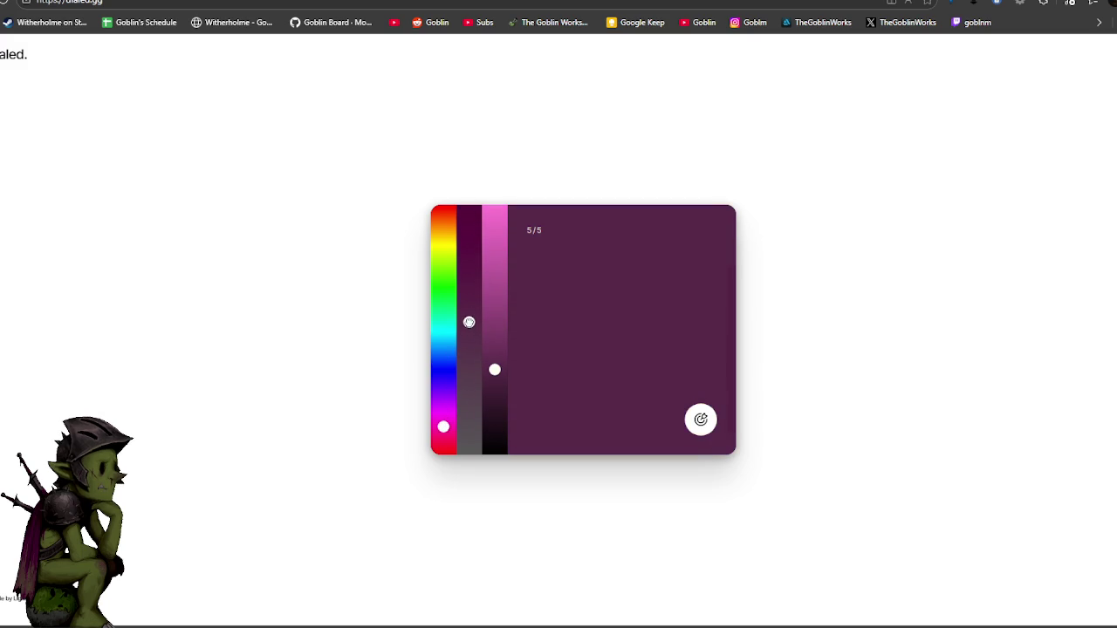
drag(494, 370, 494, 377)
drag(468, 320, 469, 328)
drag(469, 327, 468, 332)
drag(468, 330, 469, 324)
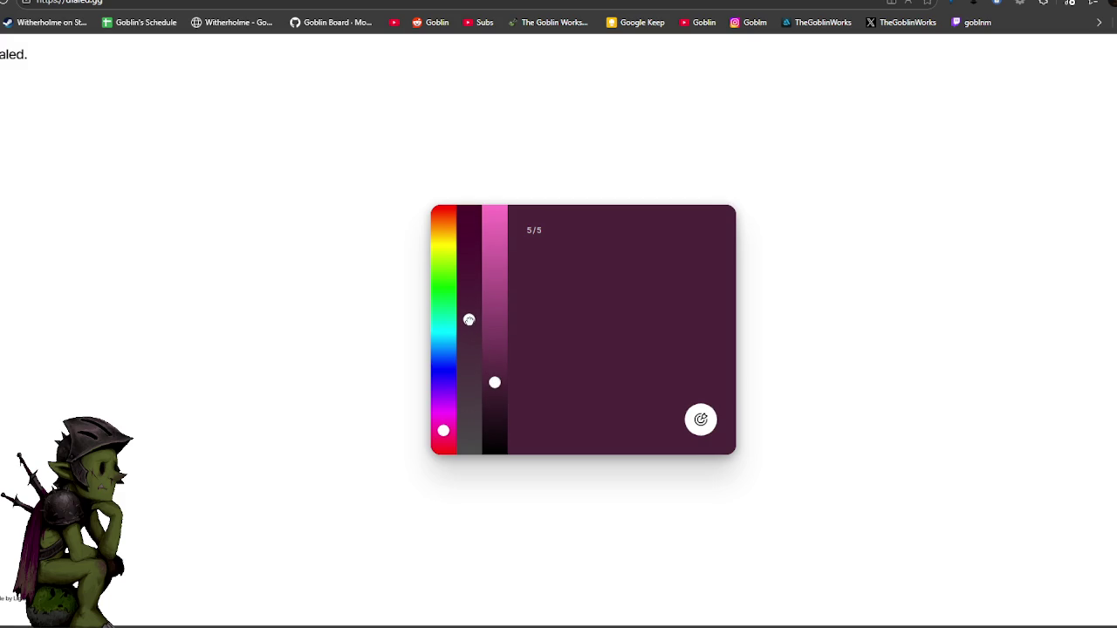
click(701, 420)
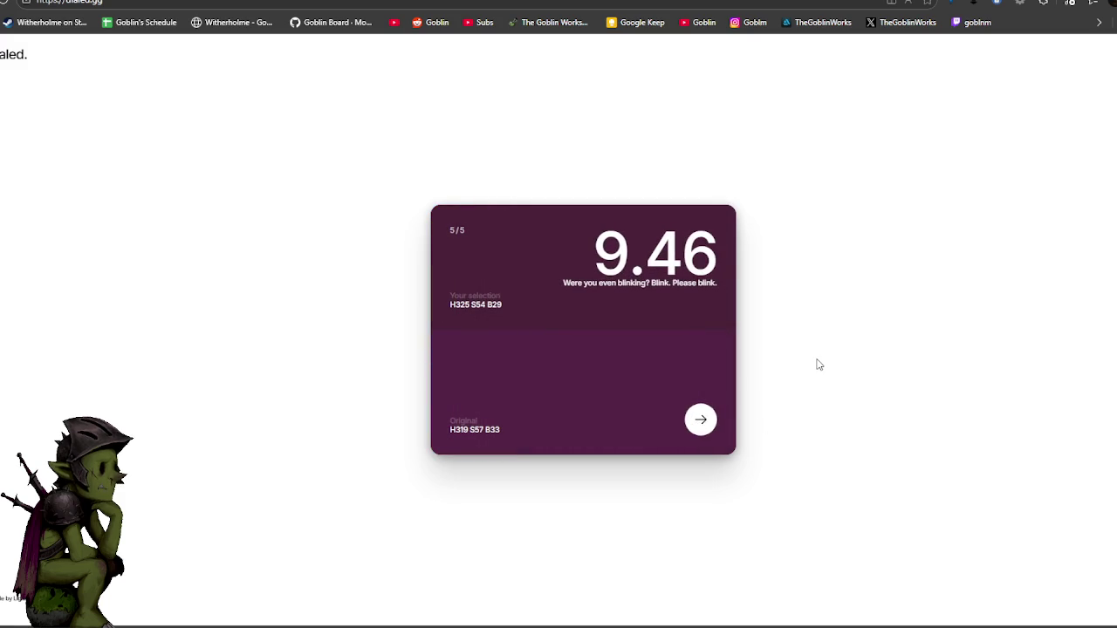
click(700, 422)
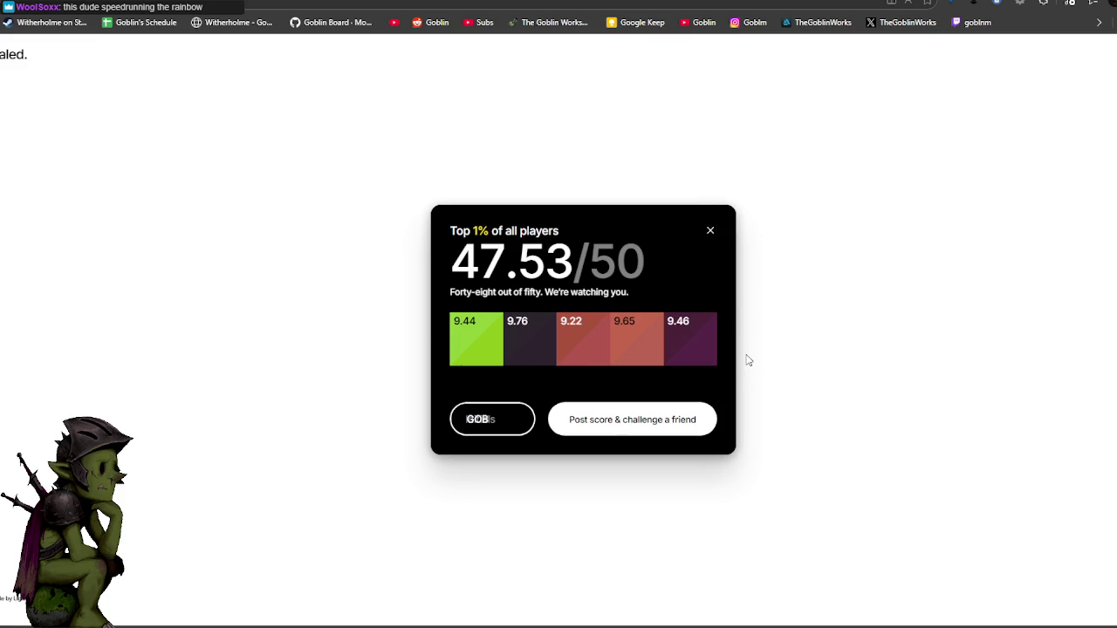
Copy a challenge link for the 47.53/50 score and screen-capture the final score panel.
click(613, 430)
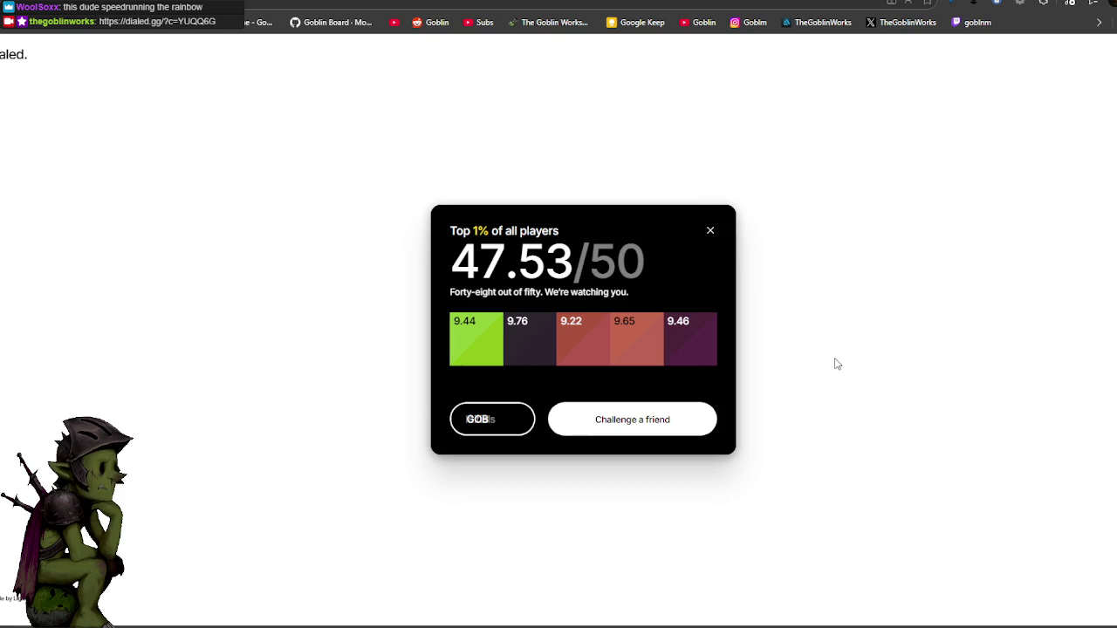
key(ctrl+Print)
drag(444, 221, 725, 375)
Switch back to Photoshop's greyscale thorn-vine leggings texture.
key(alt+Tab)
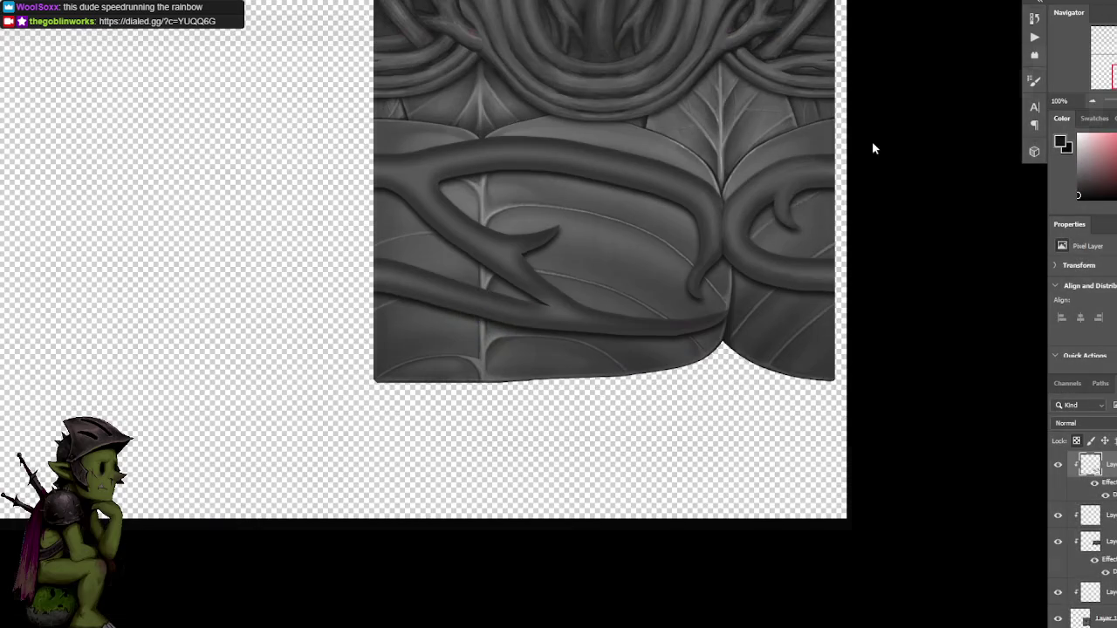
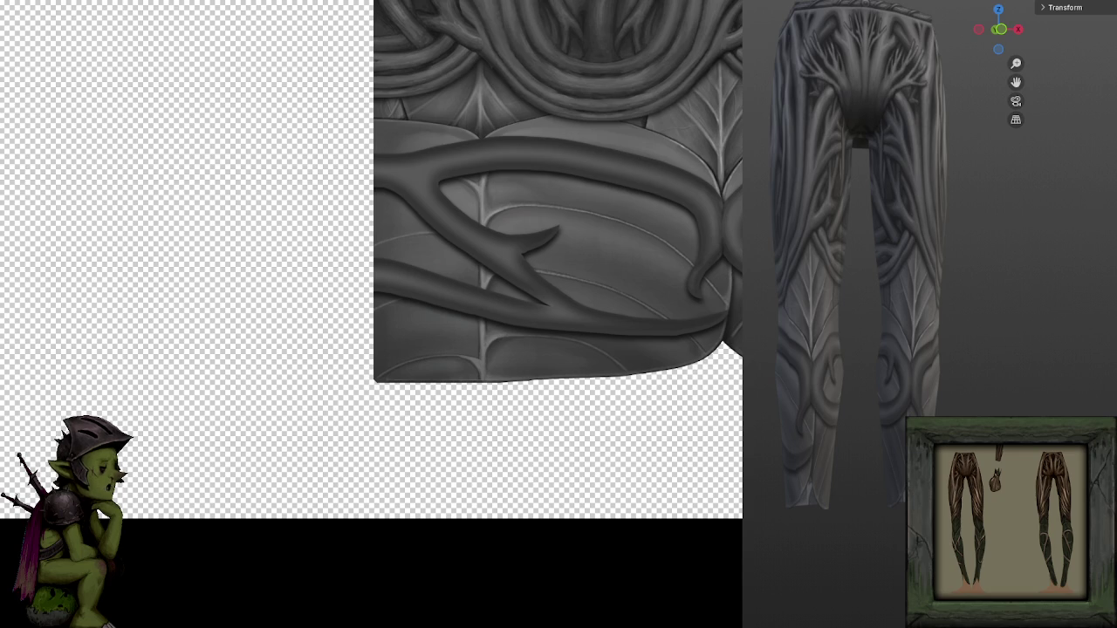
Zoom in and pan across the thorny vine tendril near the bottom of the texture.
scroll(712, 169, up, 1)
scroll(708, 197, up, 2)
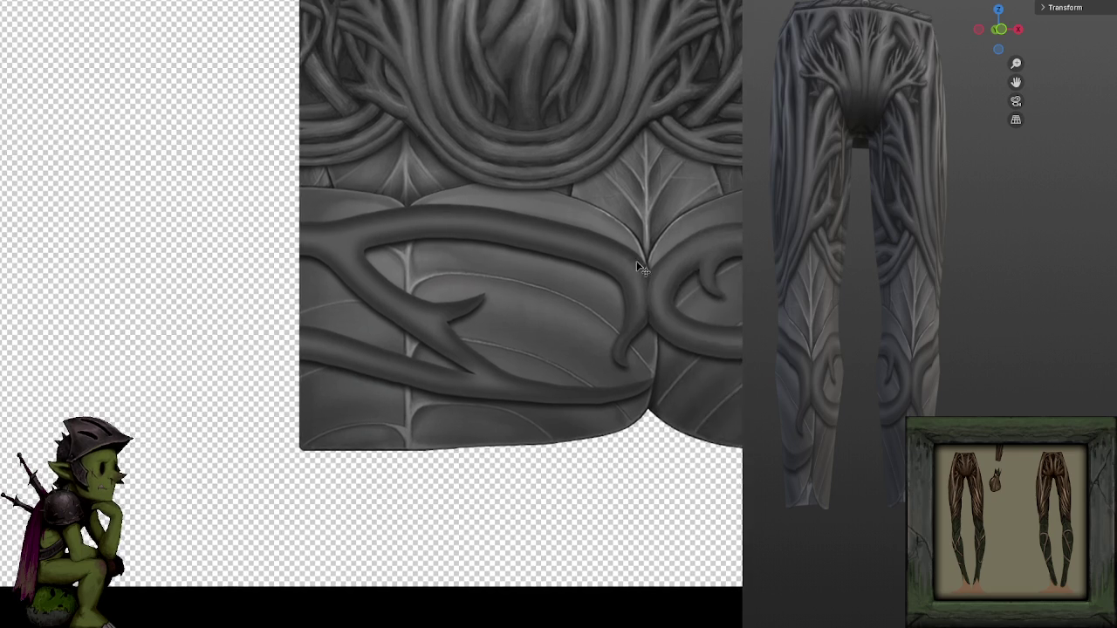
scroll(636, 259, up, 2)
scroll(693, 217, up, 1)
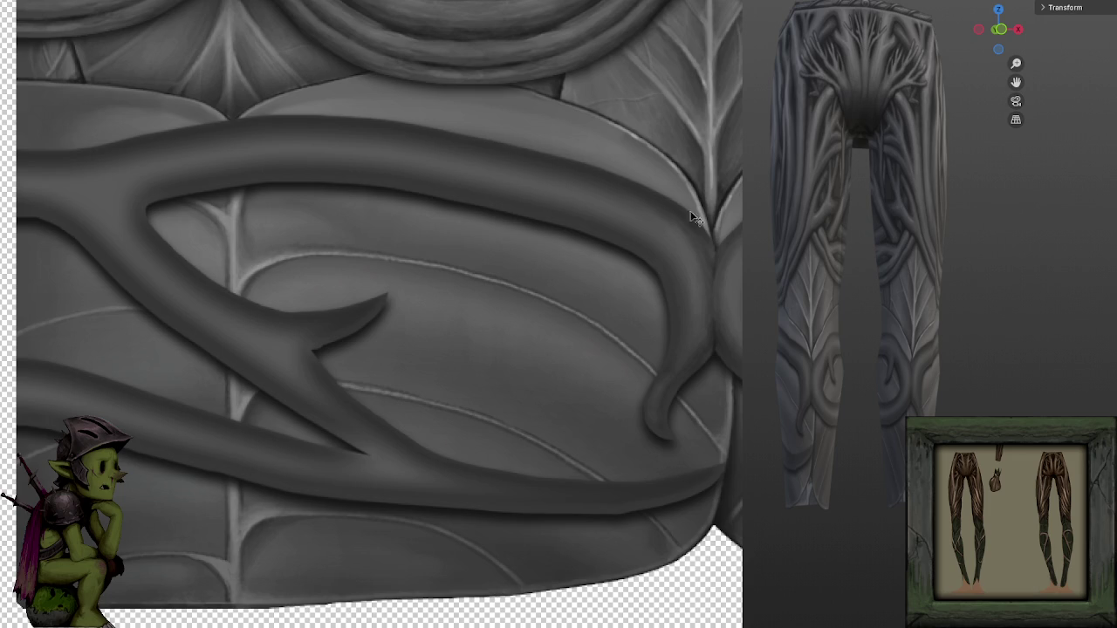
drag(648, 177, 550, 190)
mouse_move(460, 128)
mouse_down()
mouse_move(375, 130)
mouse_move(465, 140)
mouse_up()
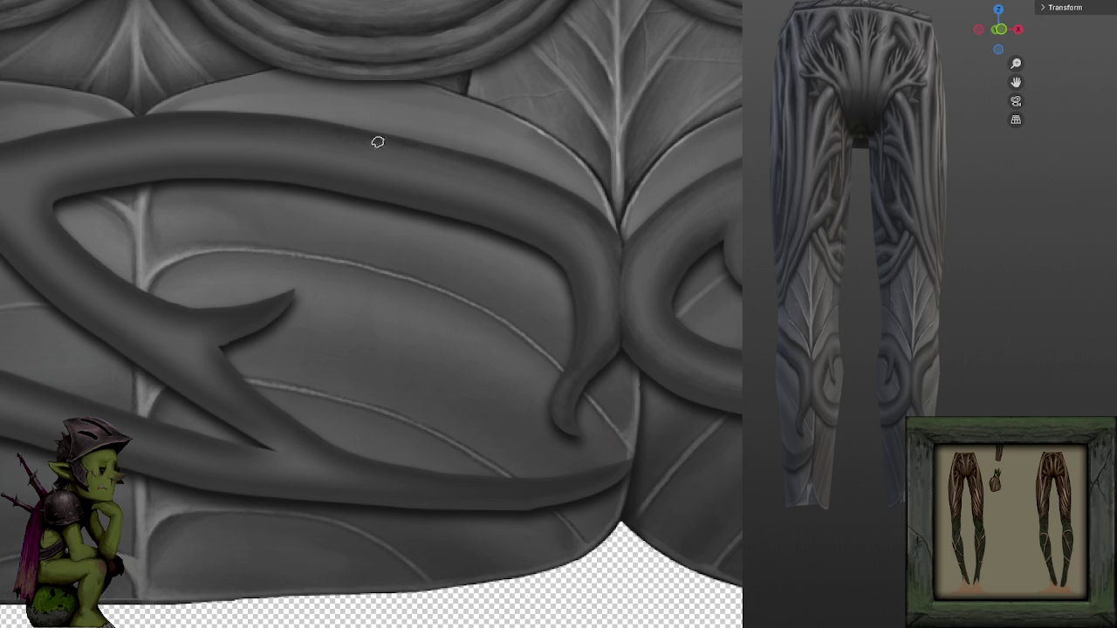
scroll(715, 236, left, 3)
scroll(711, 218, left, 5)
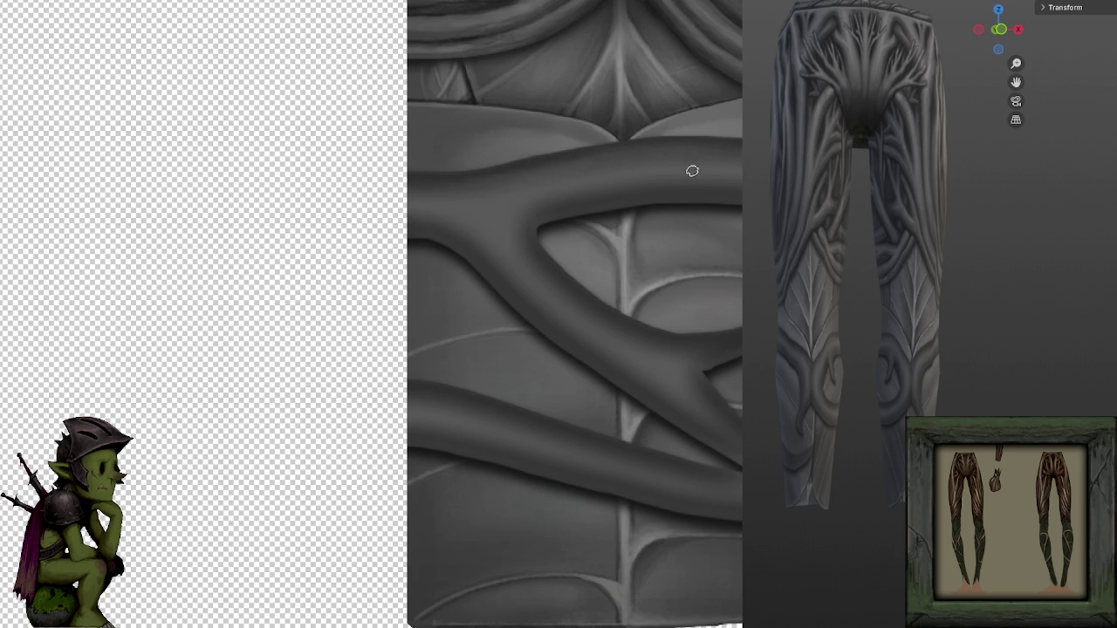
drag(672, 122, 521, 96)
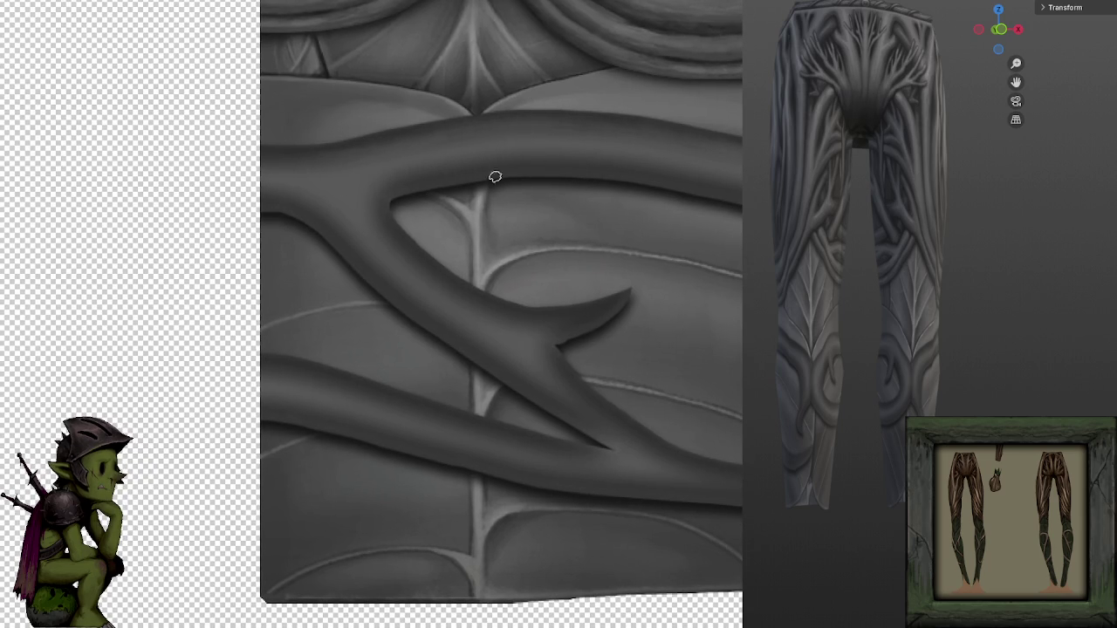
drag(476, 172, 689, 146)
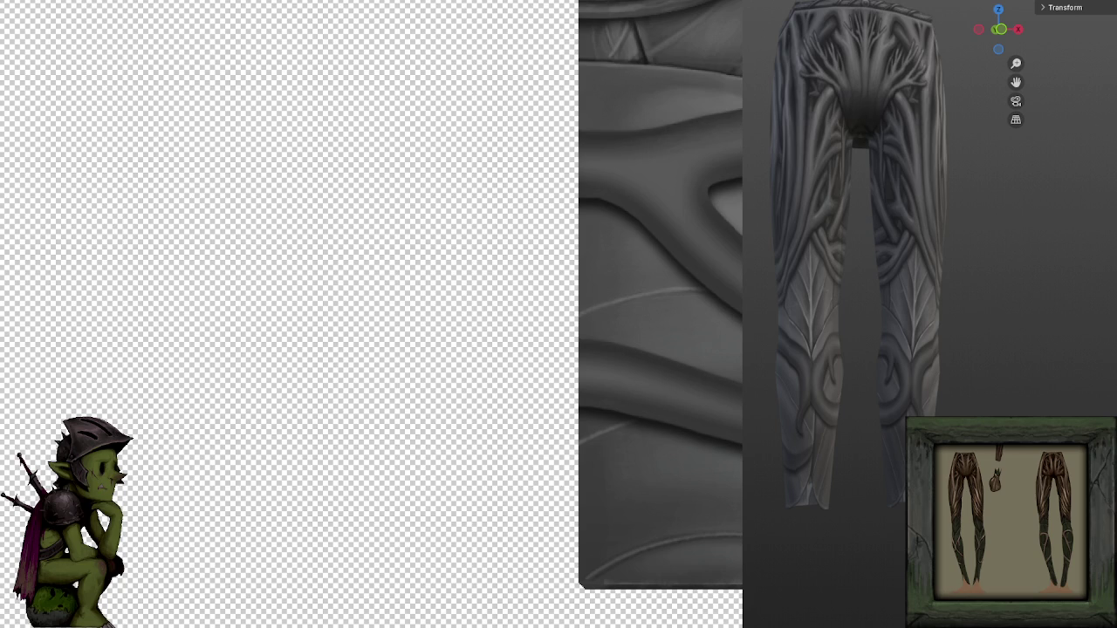
Resize the brush and smooth the shading on the thorn-tipped vine curl, then zoom out.
scroll(731, 137, right, 2)
scroll(669, 117, right, 4)
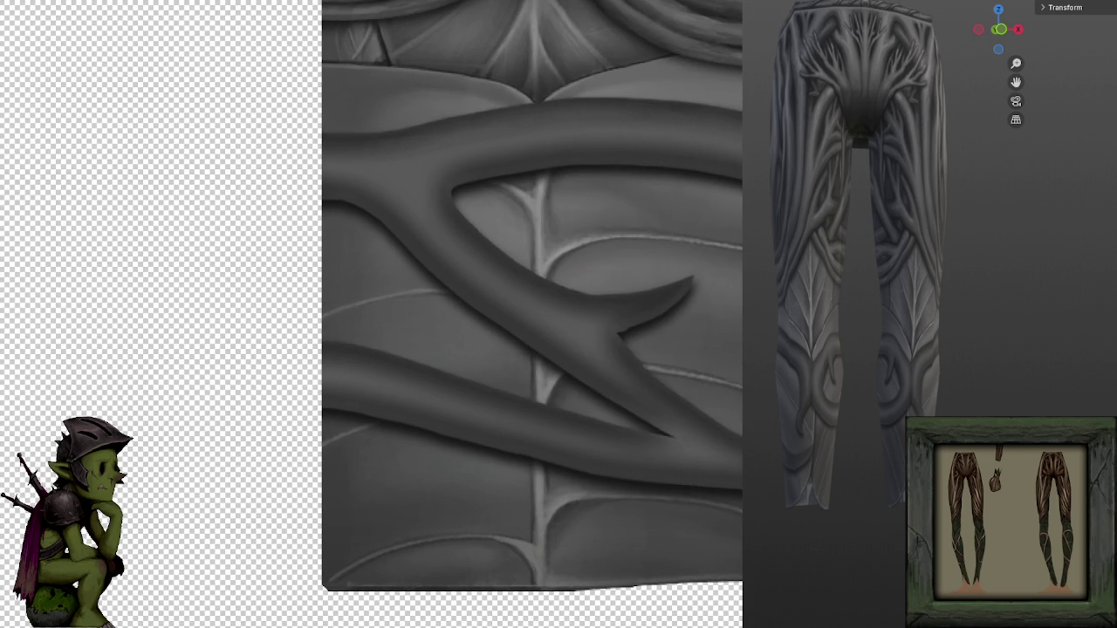
scroll(665, 267, down, 3)
scroll(665, 267, up, 1)
scroll(665, 267, up, 2)
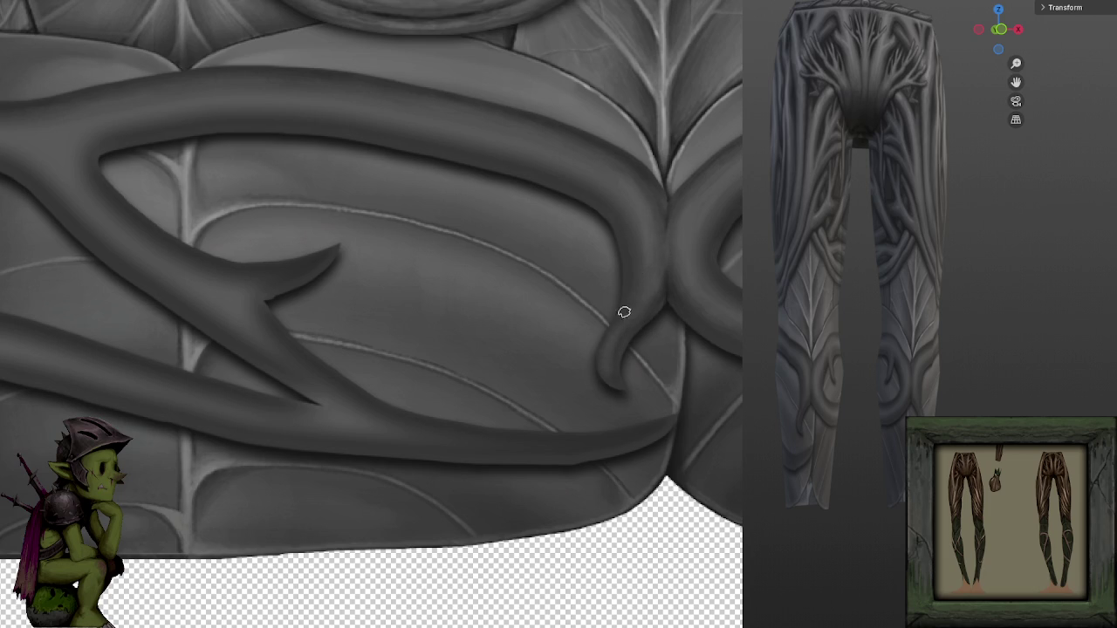
click(653, 300)
scroll(651, 204, up, 2)
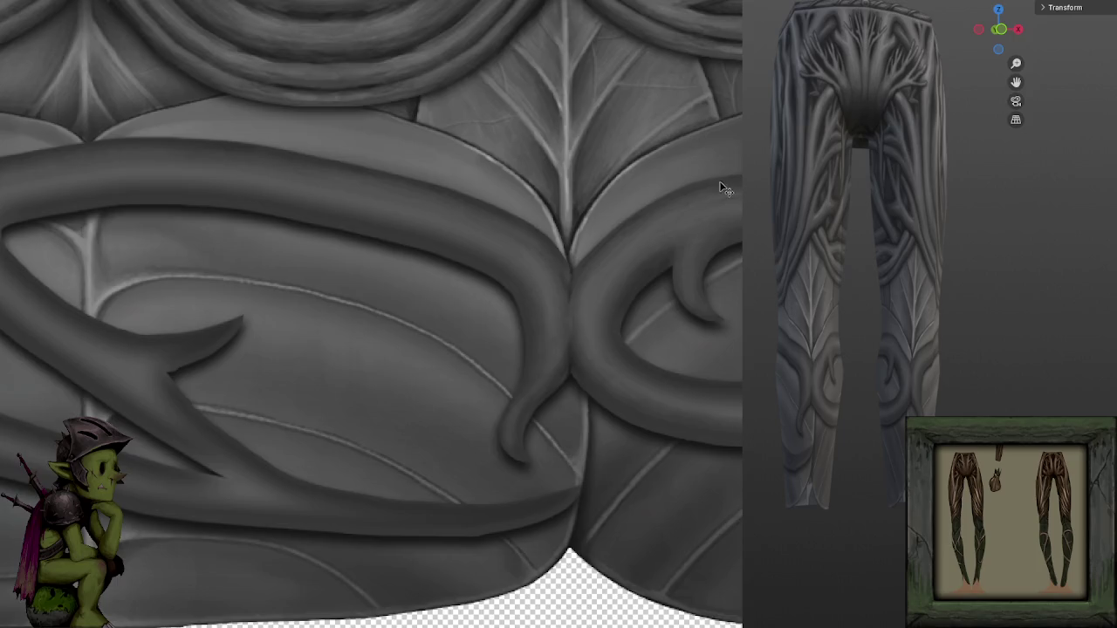
scroll(720, 182, down, 2)
scroll(654, 53, down, 2)
scroll(650, 57, down, 1)
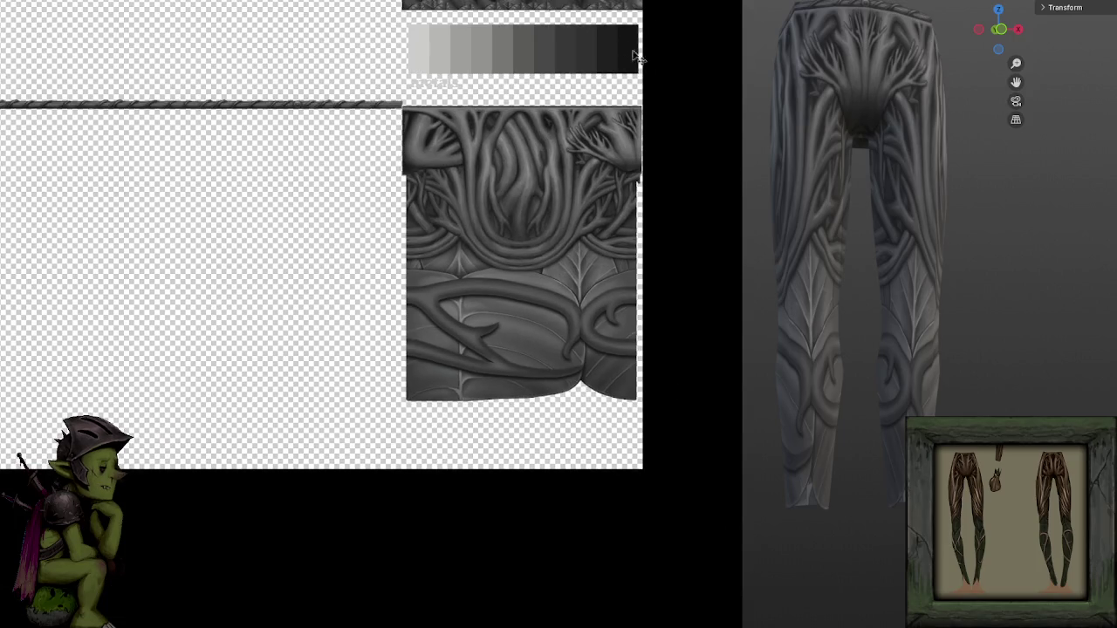
Zoom in on the lower vine tendrils where they meet the leaves.
scroll(690, 224, up, 2)
scroll(671, 270, up, 4)
scroll(713, 238, up, 3)
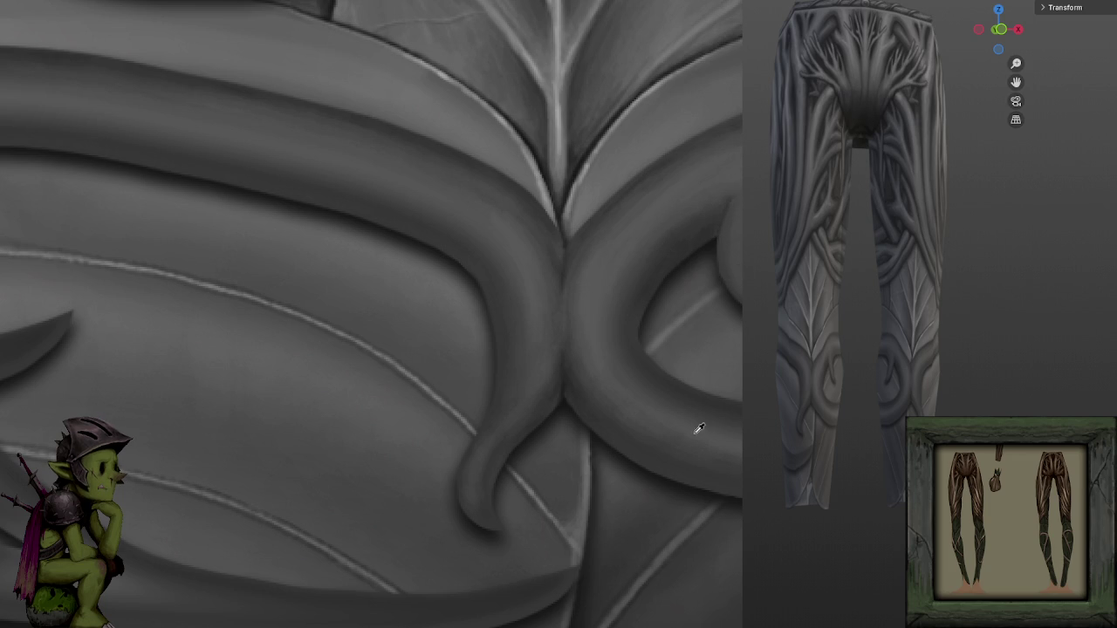
scroll(594, 314, down, 5)
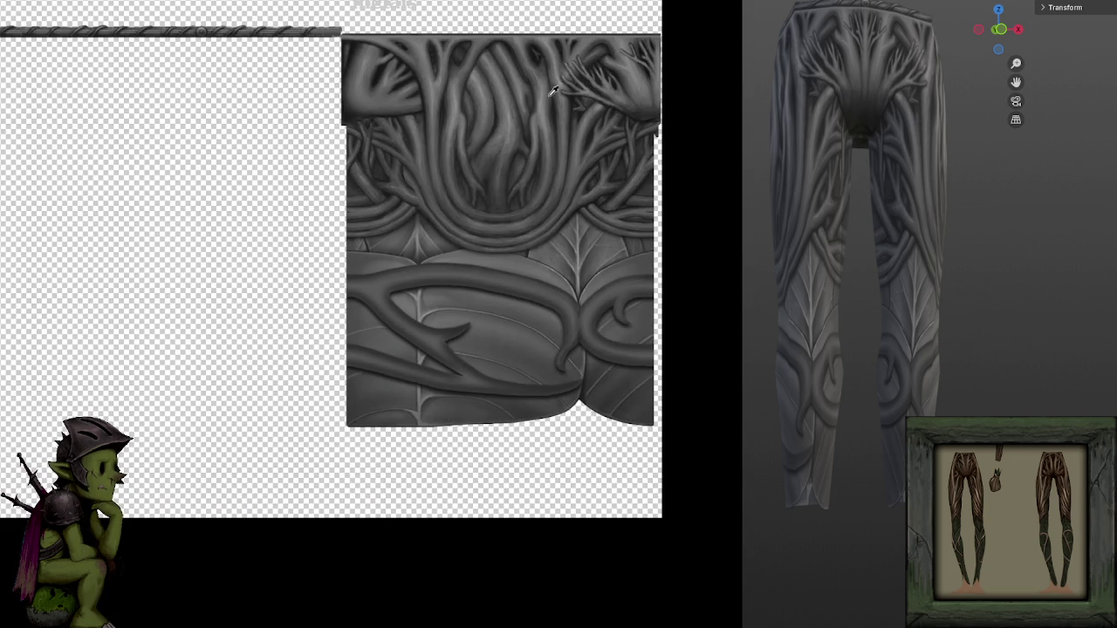
scroll(523, 113, up, 3)
scroll(720, 214, up, 2)
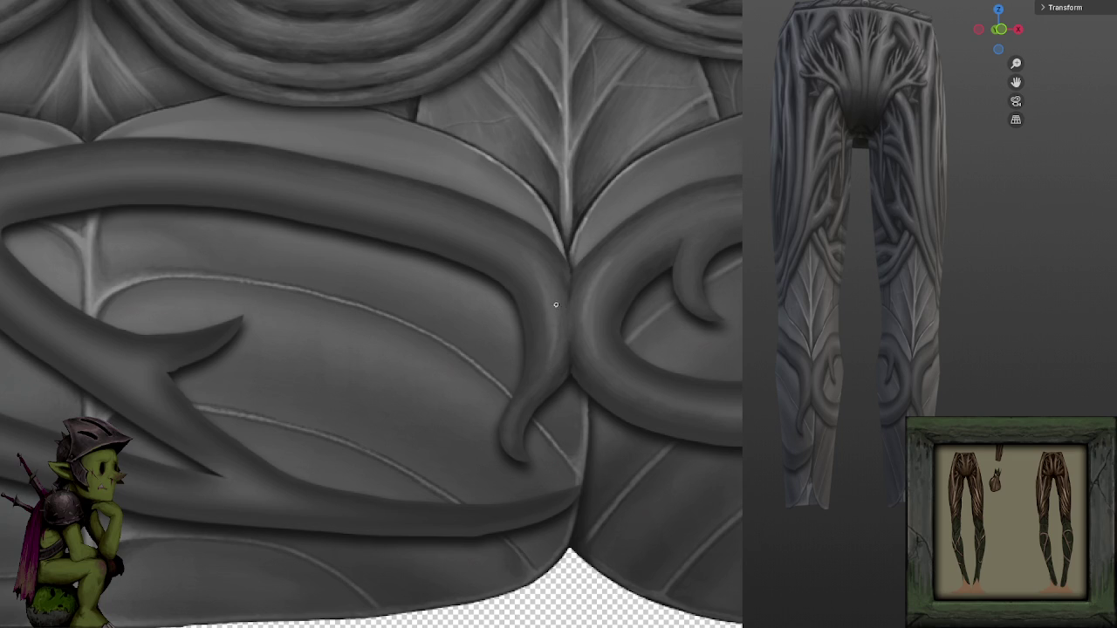
Pan to the right-hand curled vine and paint a small curved thorn inside its curl.
drag(543, 374, 604, 286)
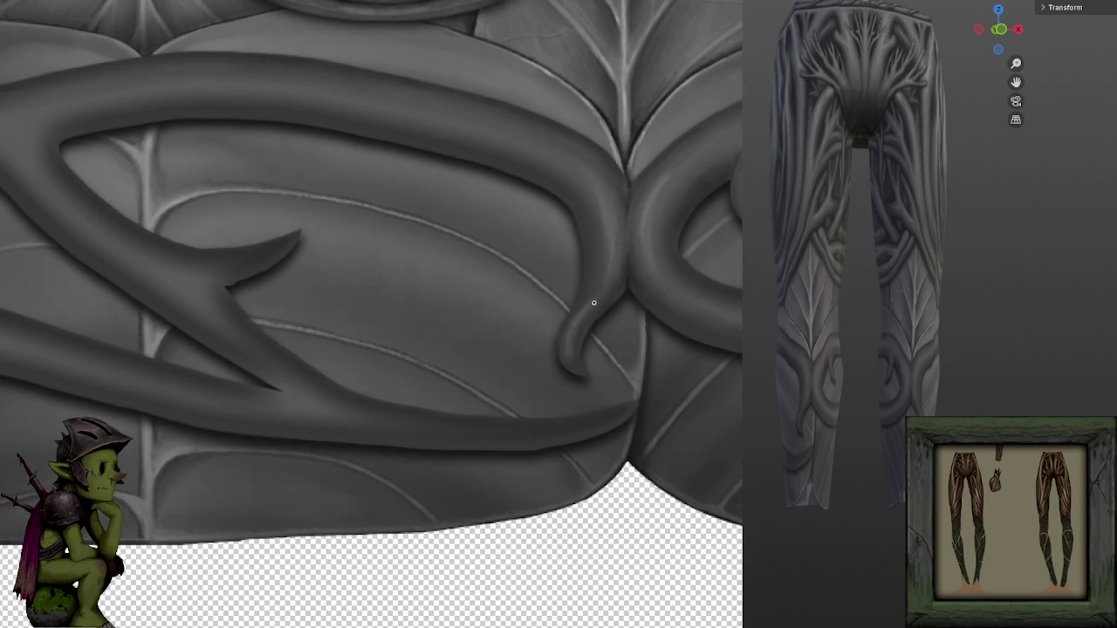
scroll(625, 219, right, 3)
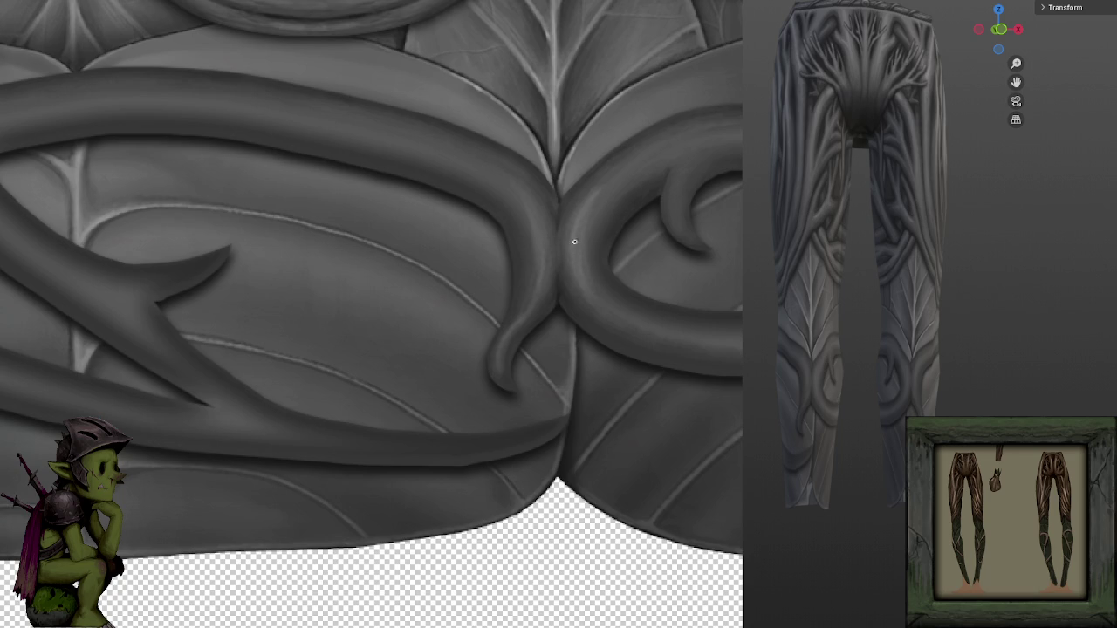
scroll(573, 248, up, 2)
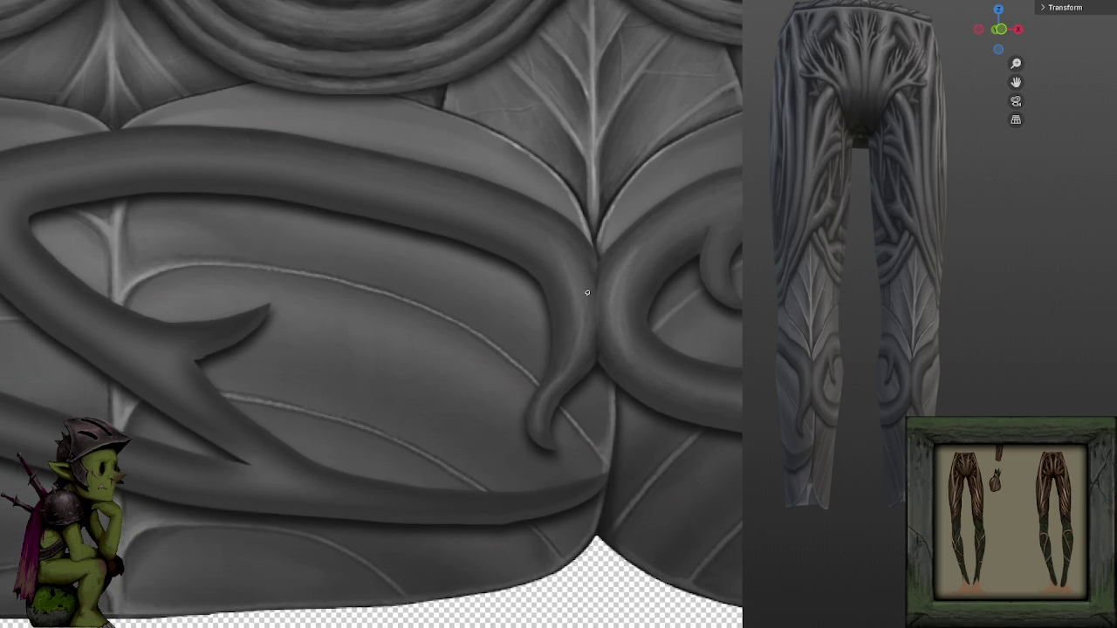
drag(584, 300, 590, 317)
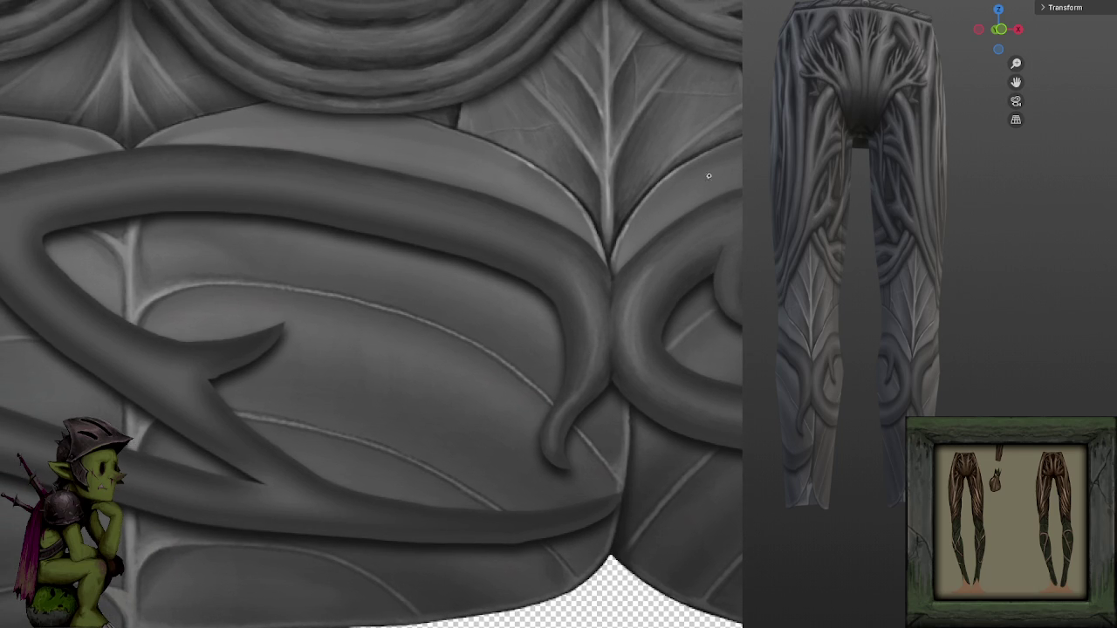
drag(737, 232, 685, 232)
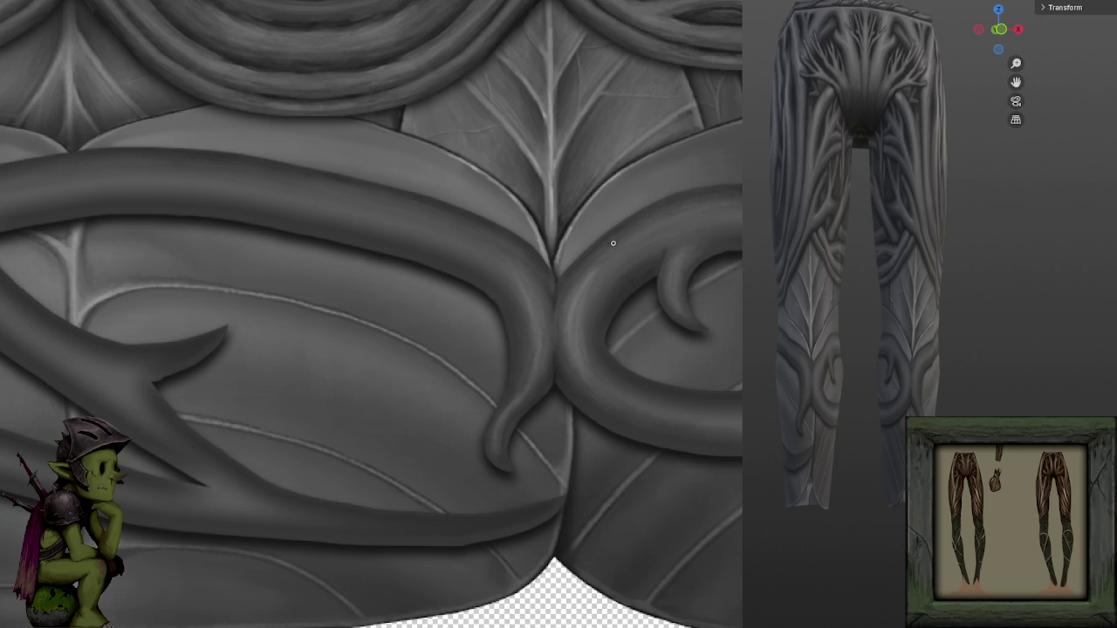
scroll(693, 224, up, 3)
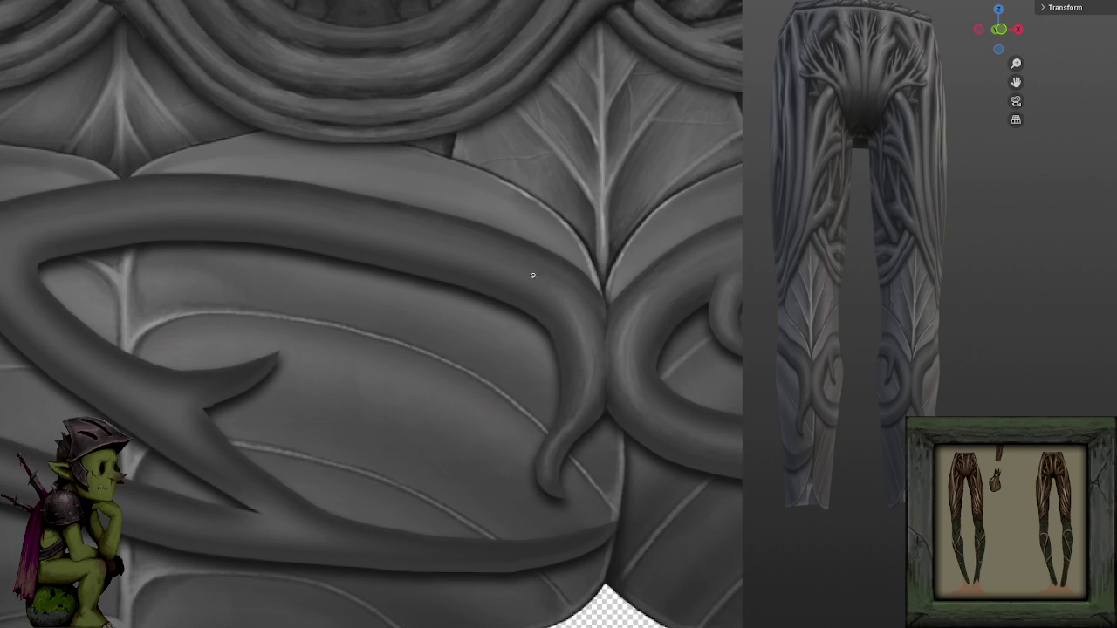
scroll(562, 381, down, 3)
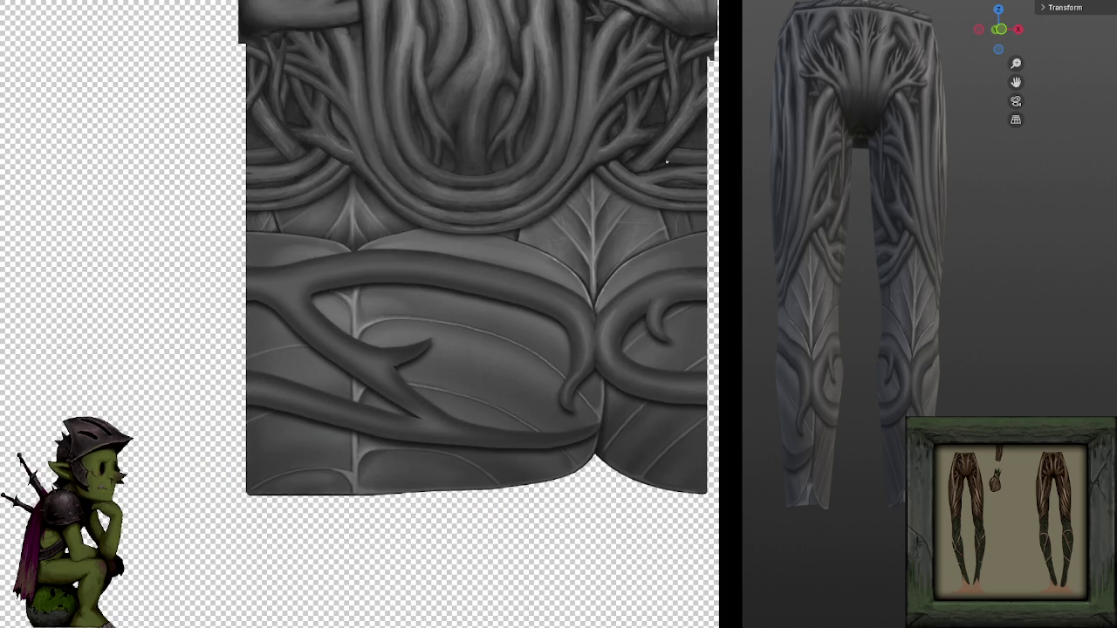
Zoom into the junction of the upper leaf and thorny vine to paint its shadow edge.
scroll(674, 201, up, 2)
scroll(663, 262, up, 2)
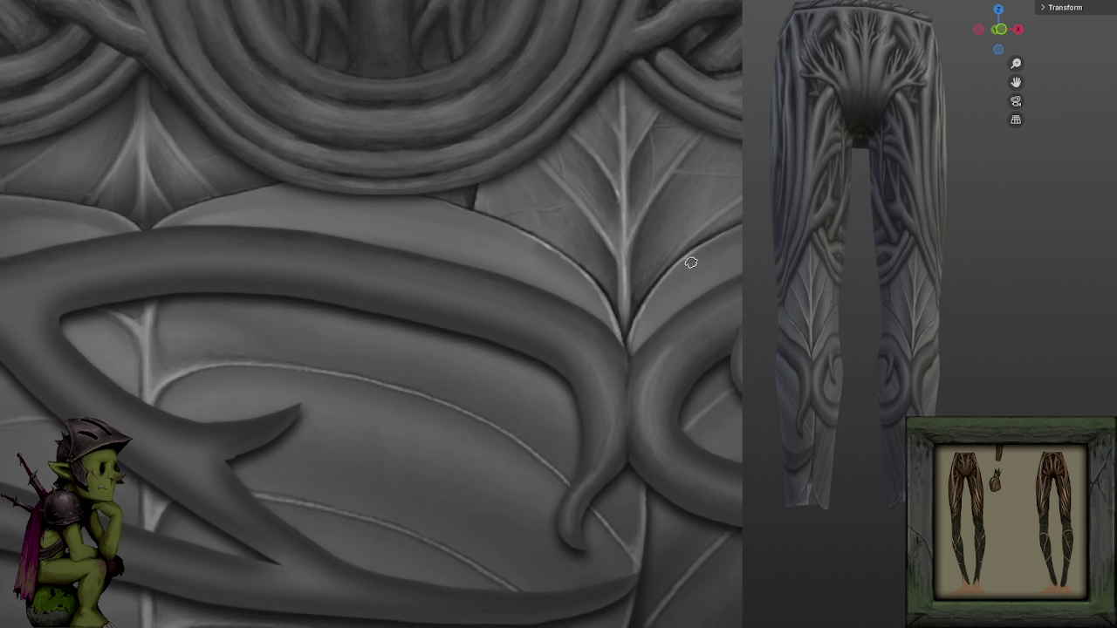
scroll(636, 366, down, 3)
scroll(698, 285, up, 3)
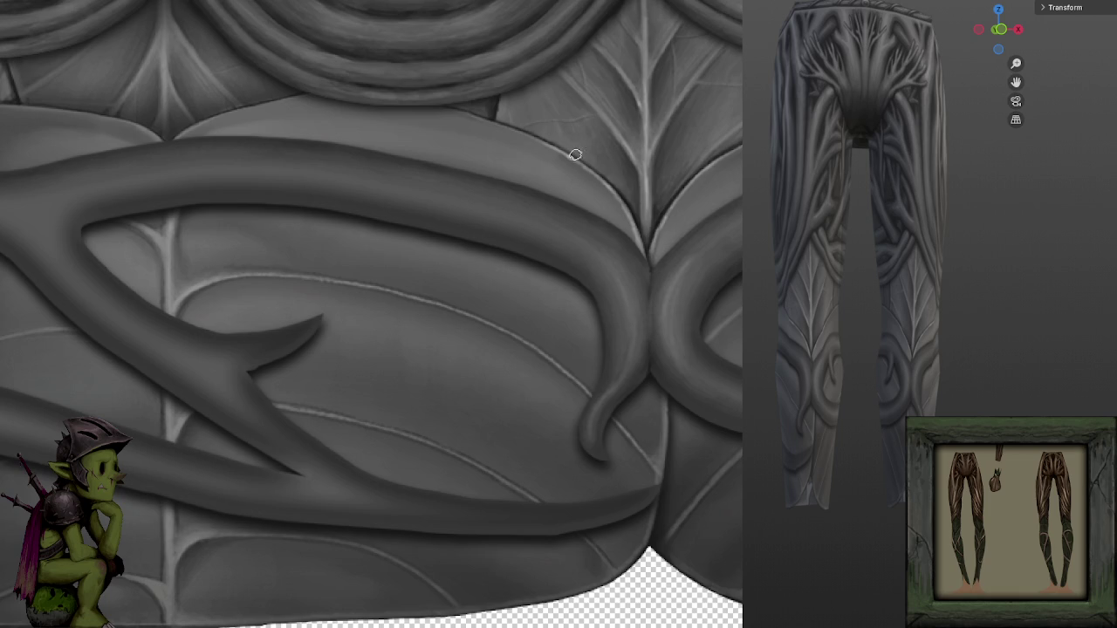
scroll(738, 322, down, 2)
scroll(576, 215, up, 1)
scroll(596, 293, up, 1)
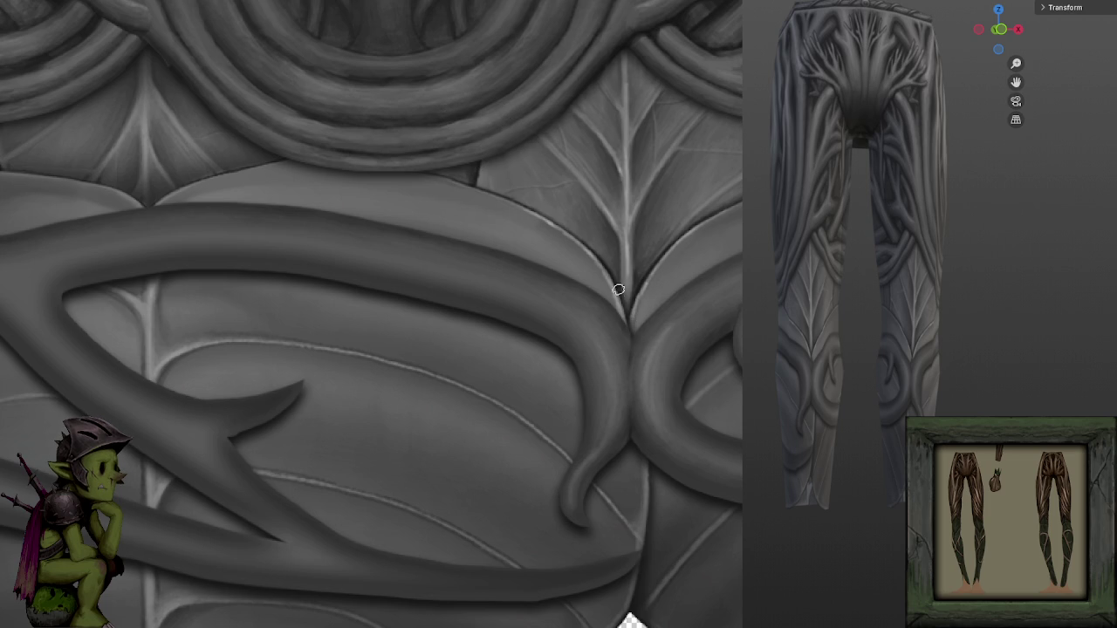
Blend the shading where the two vine loops meet, then zoom out to check.
scroll(685, 235, down, 3)
scroll(698, 161, down, 2)
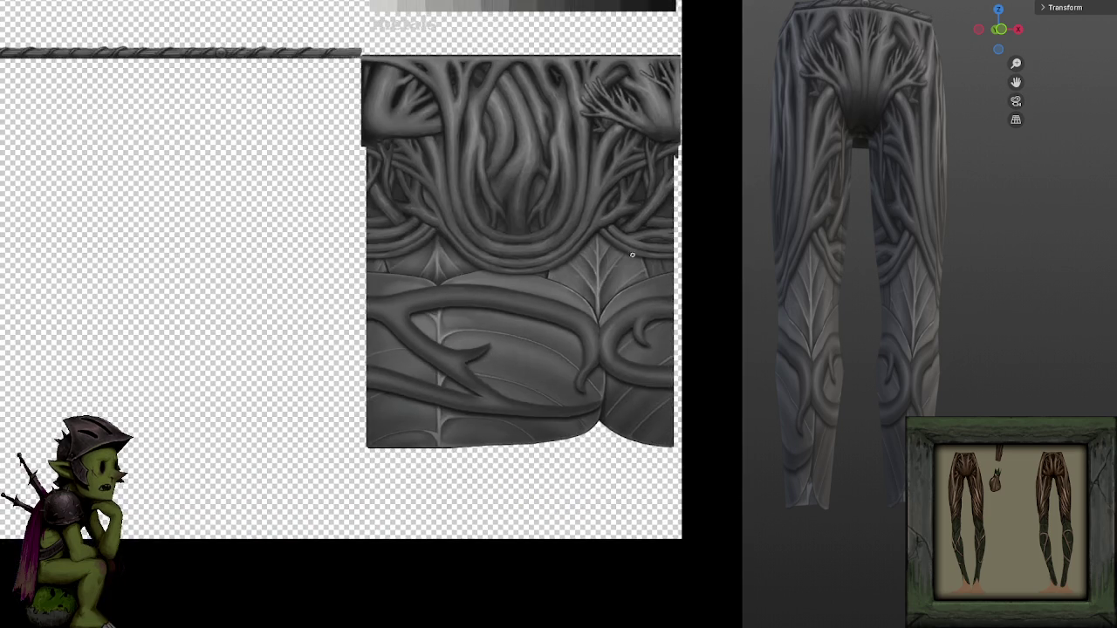
scroll(611, 332, up, 3)
scroll(602, 349, up, 2)
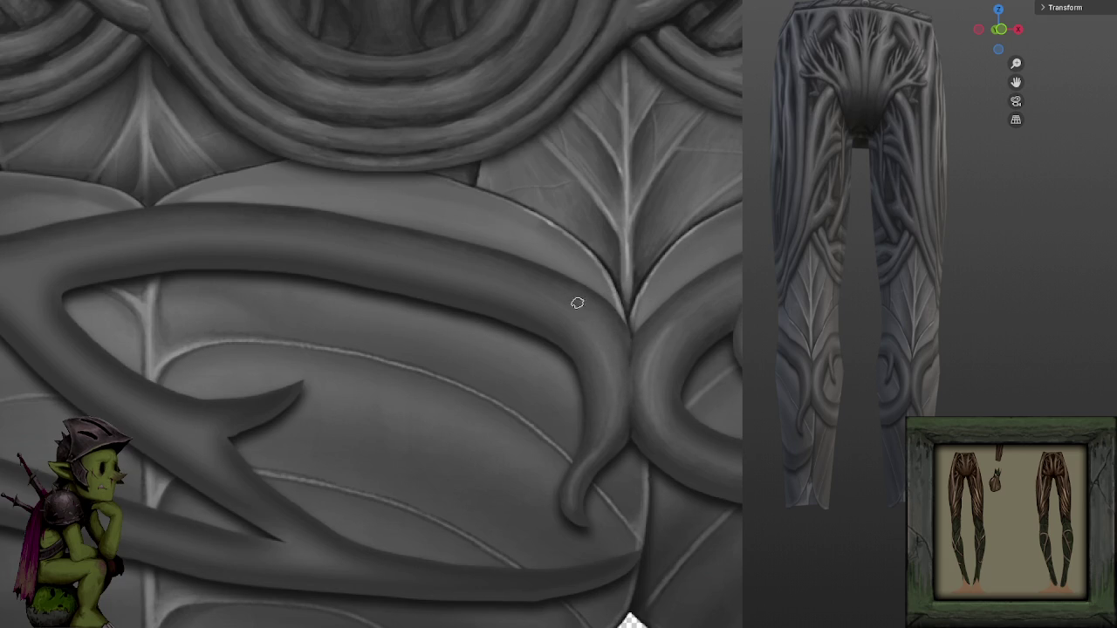
click(663, 320)
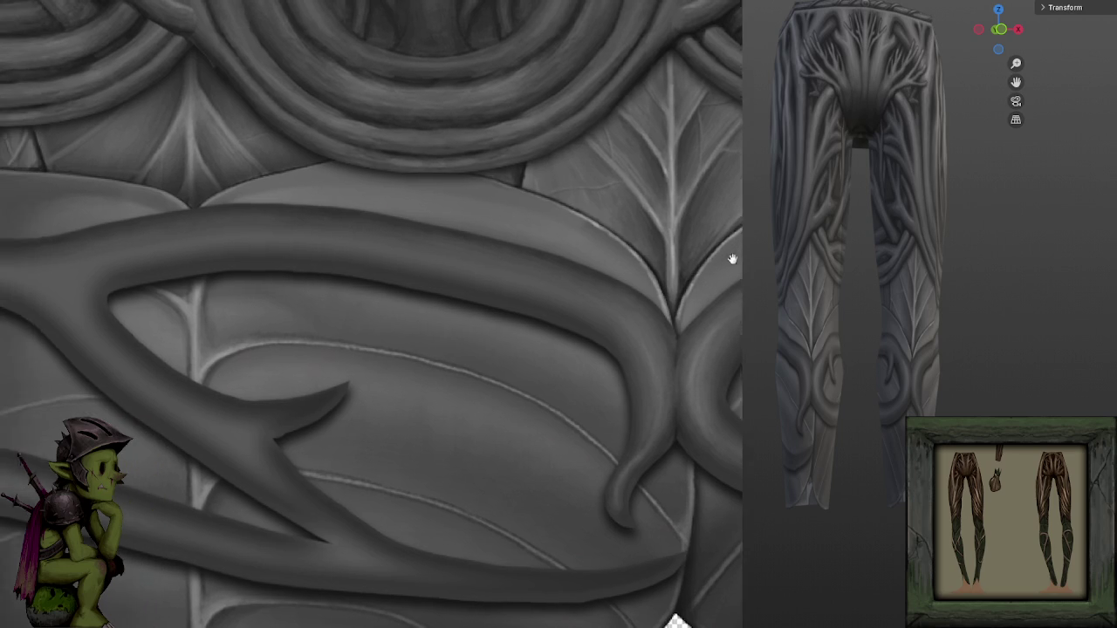
scroll(606, 190, down, 2)
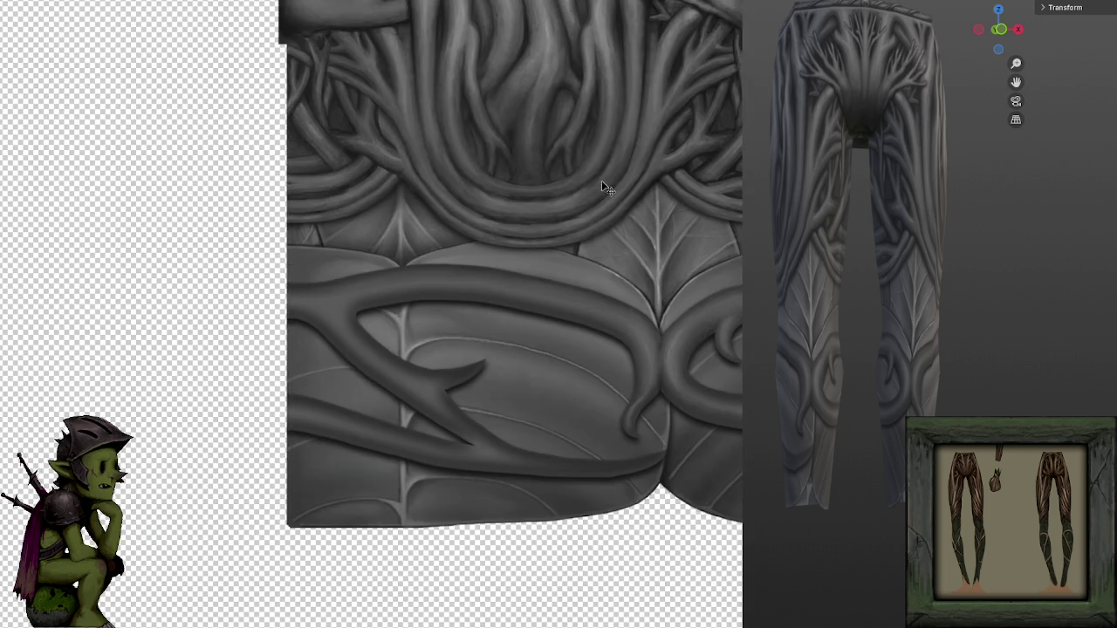
Zoom in and pan along the vine loop to the thorny branch over the leaf.
scroll(534, 159, up, 3)
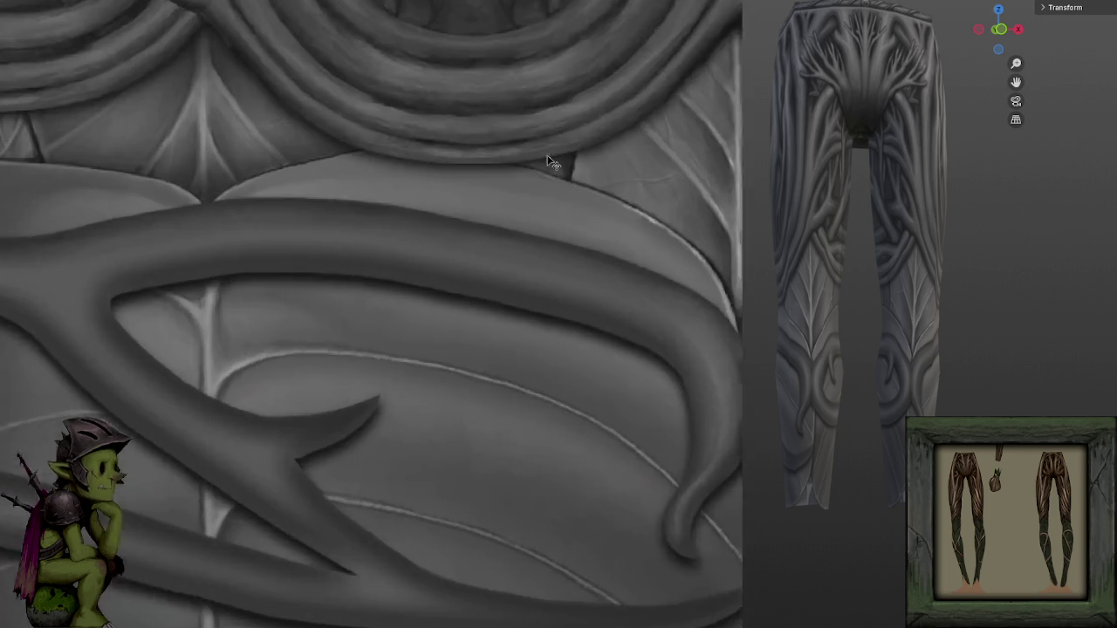
scroll(332, 160, up, 2)
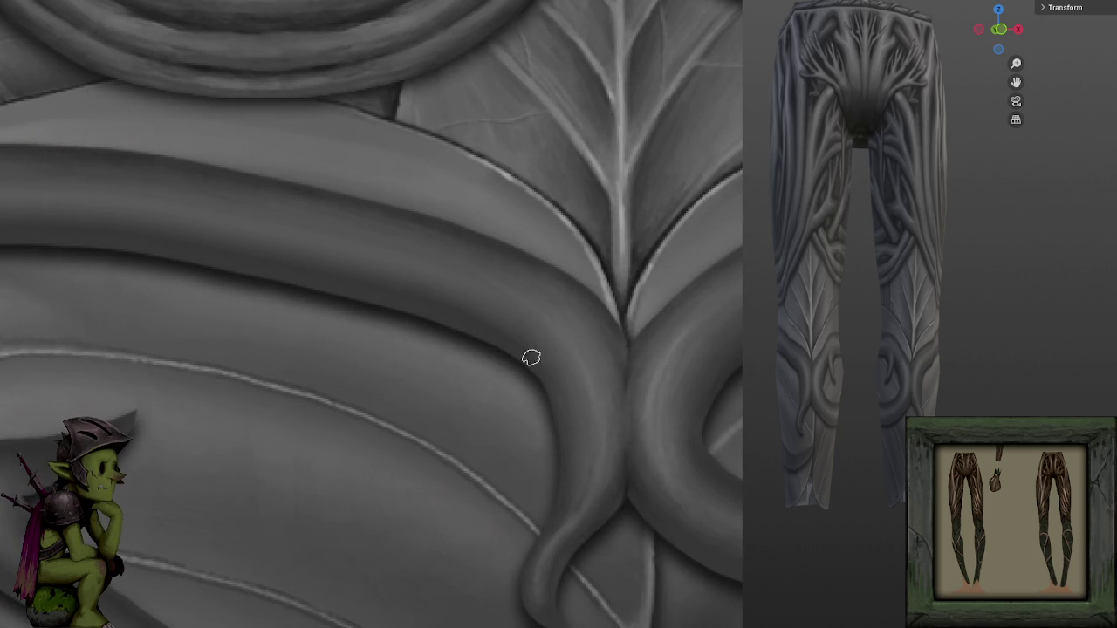
drag(386, 263, 286, 235)
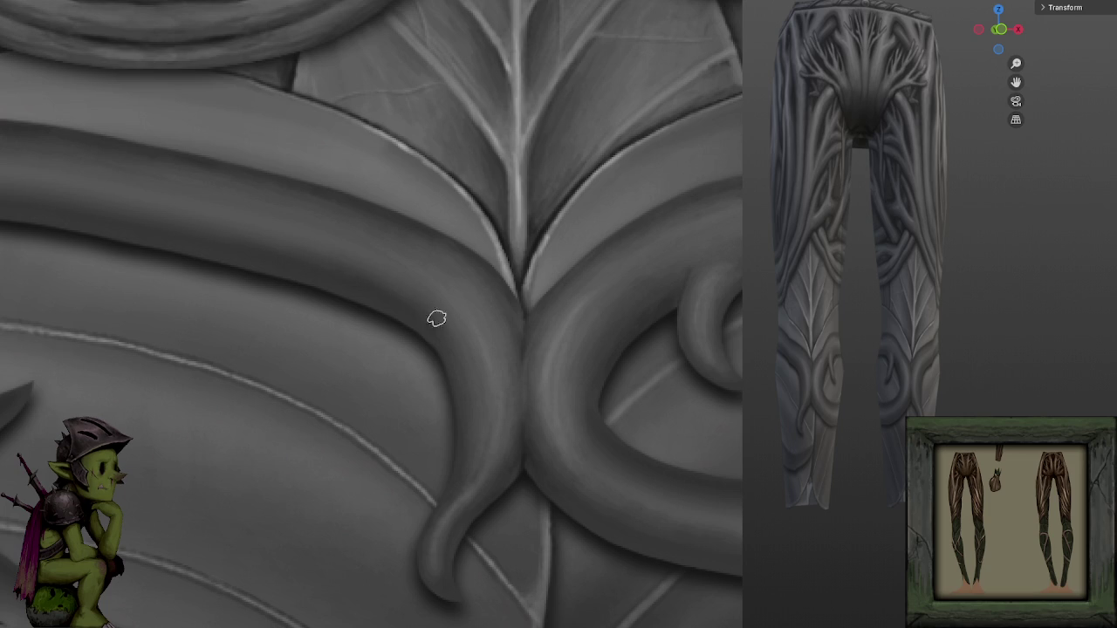
mouse_move(419, 314)
mouse_down()
mouse_move(355, 291)
mouse_move(609, 104)
mouse_up()
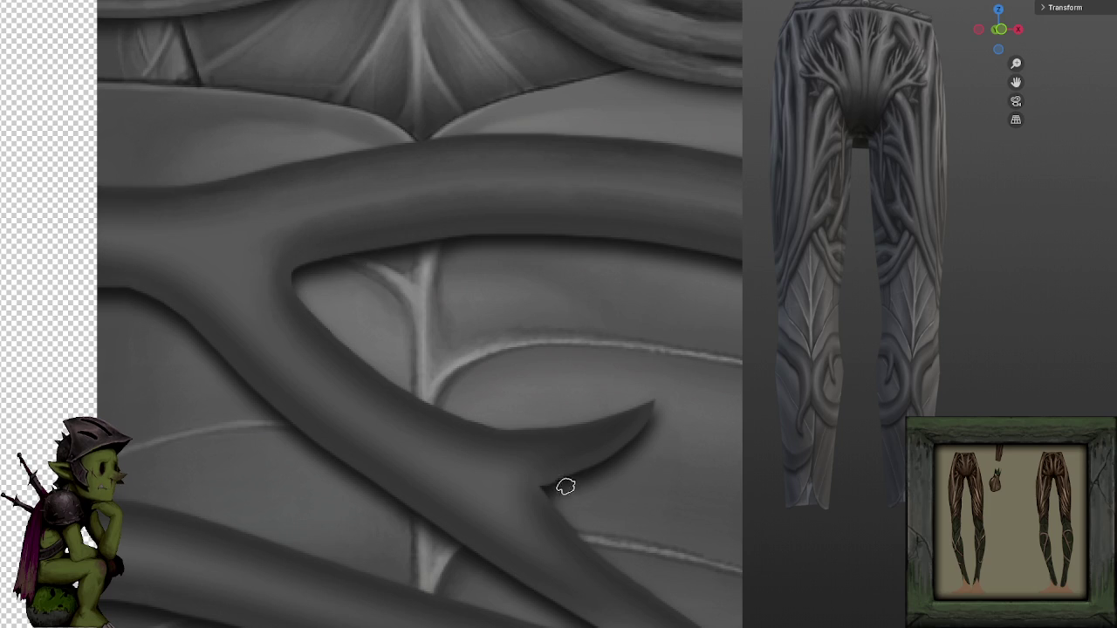
Zoom out, then frame the fork where the thorny branch splits.
key(ctrl+minus)
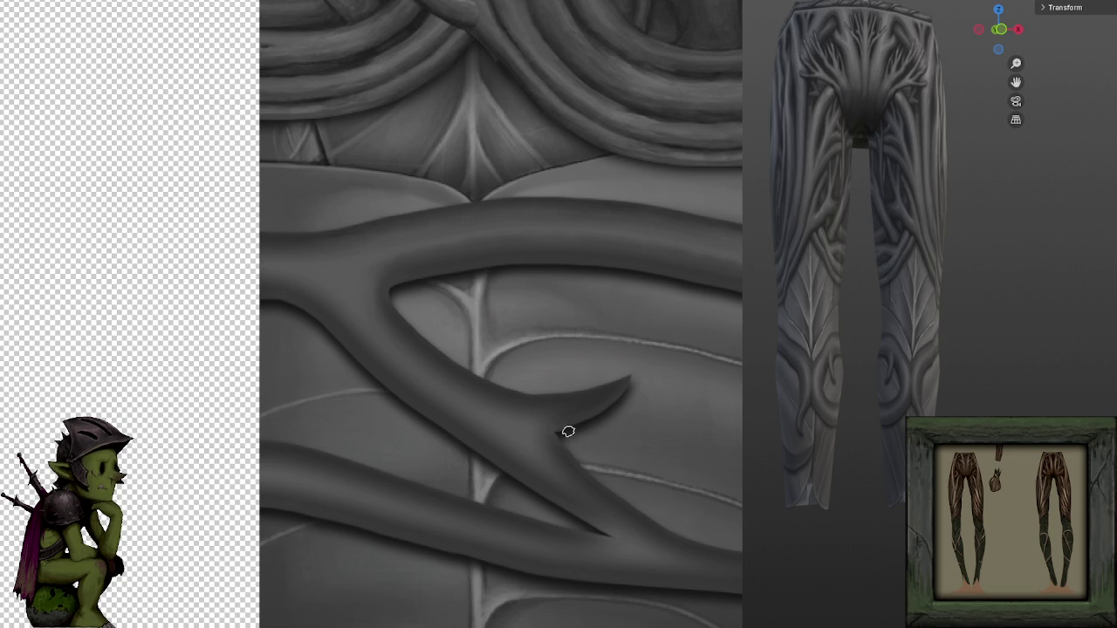
scroll(519, 270, down, 3)
scroll(588, 206, down, 3)
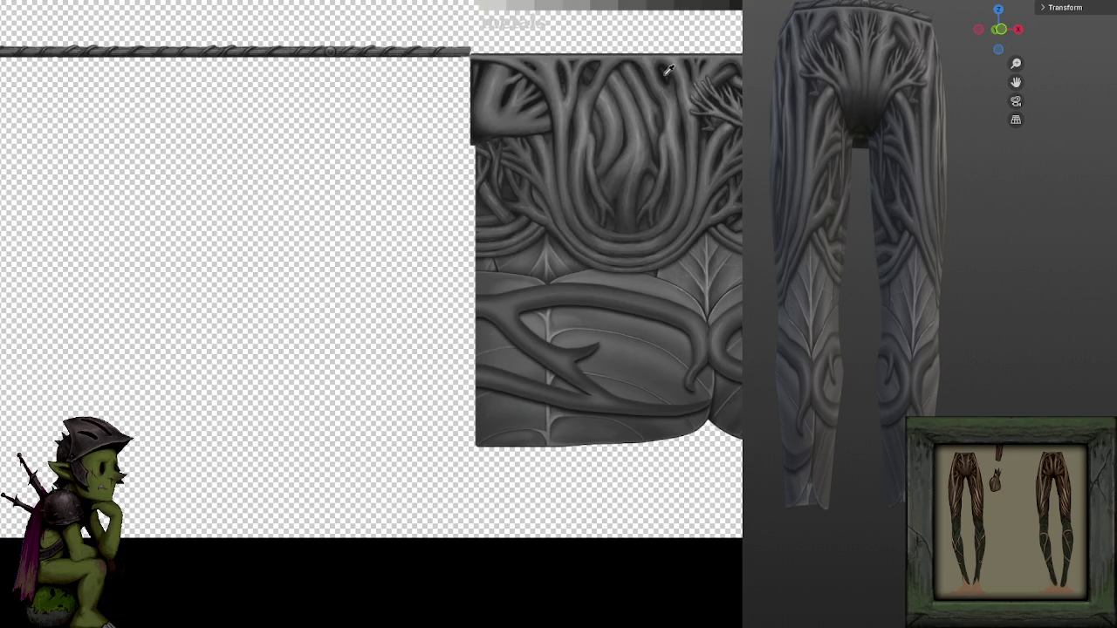
scroll(593, 344, up, 3)
scroll(593, 259, up, 2)
scroll(556, 397, up, 2)
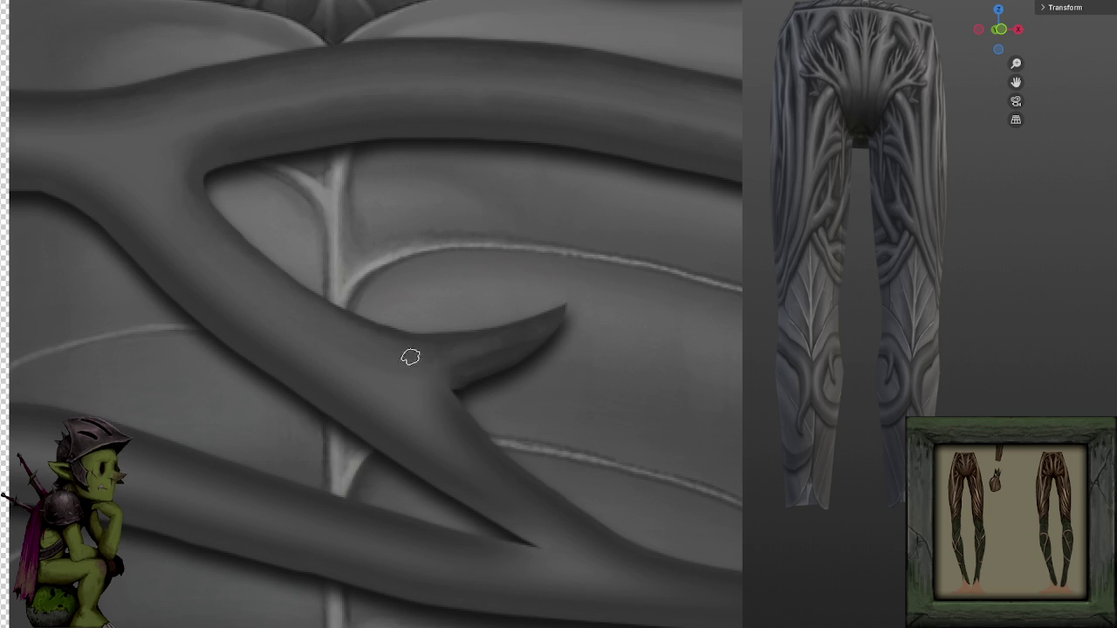
drag(484, 284, 695, 358)
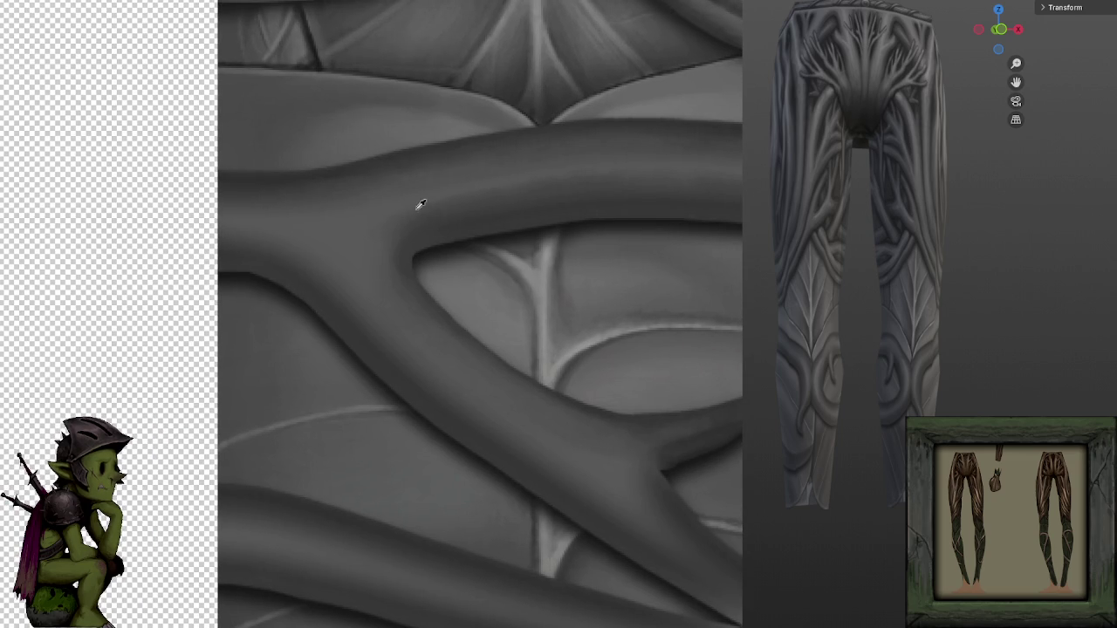
mouse_move(436, 192)
mouse_down()
mouse_move(666, 274)
mouse_move(861, 288)
mouse_up()
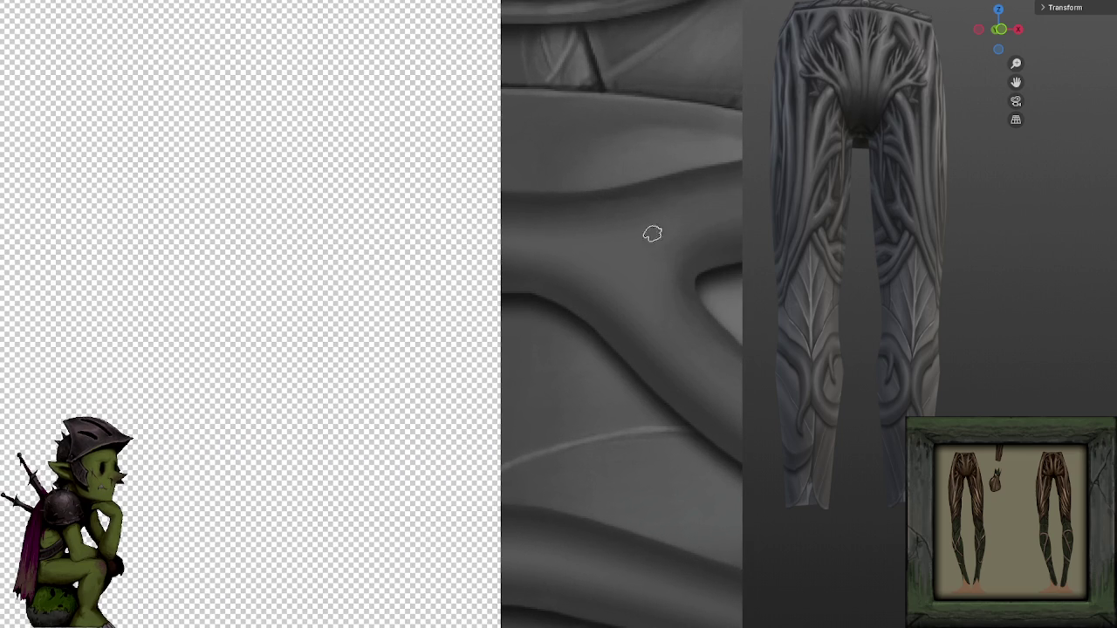
drag(716, 215, 669, 274)
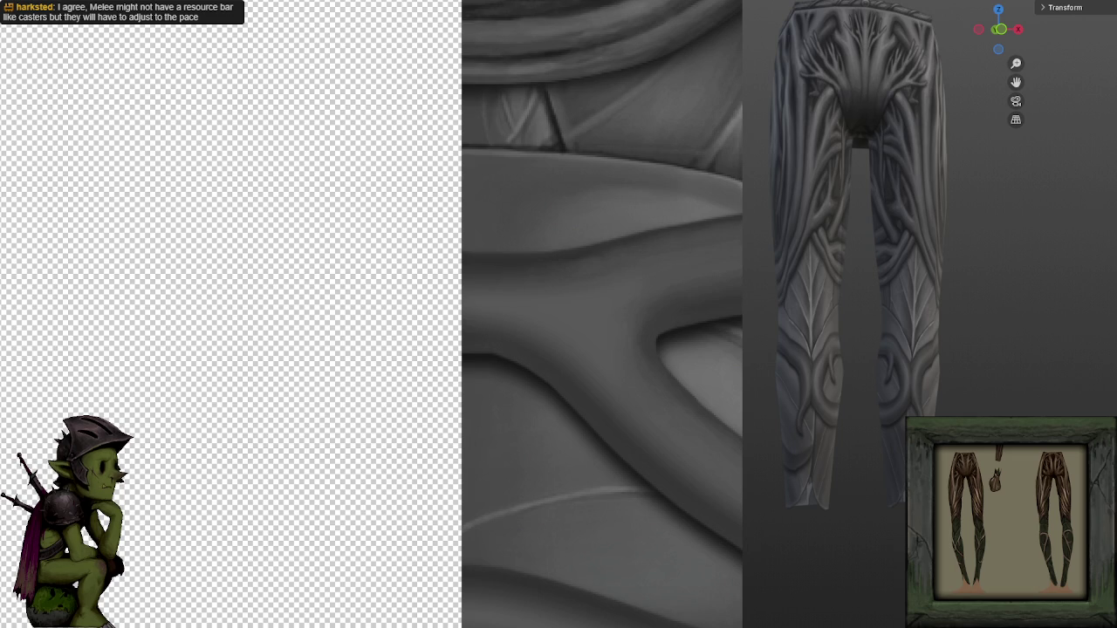
scroll(716, 244, right, 5)
scroll(581, 233, right, 1)
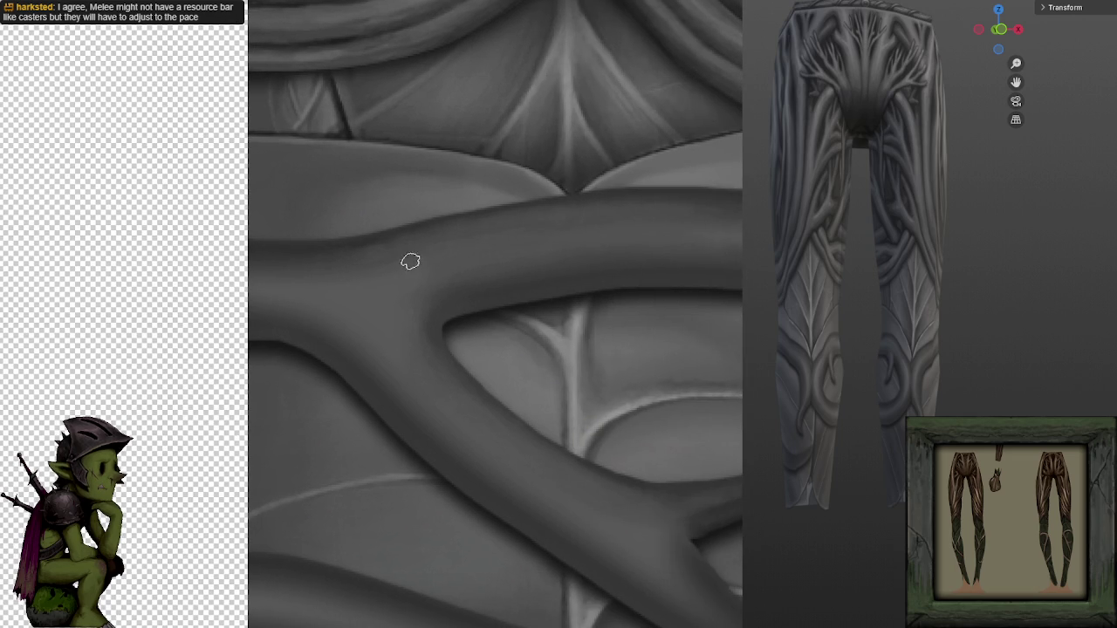
Paint a light highlight and softer darker strokes along the branch top at the fork.
drag(638, 213, 488, 229)
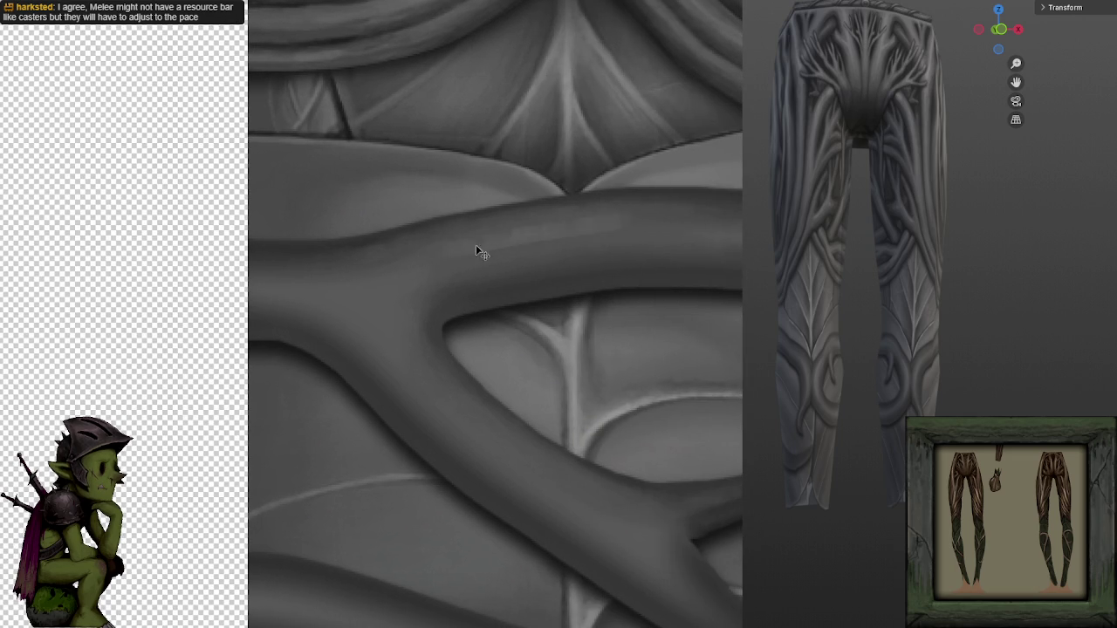
drag(579, 224, 553, 221)
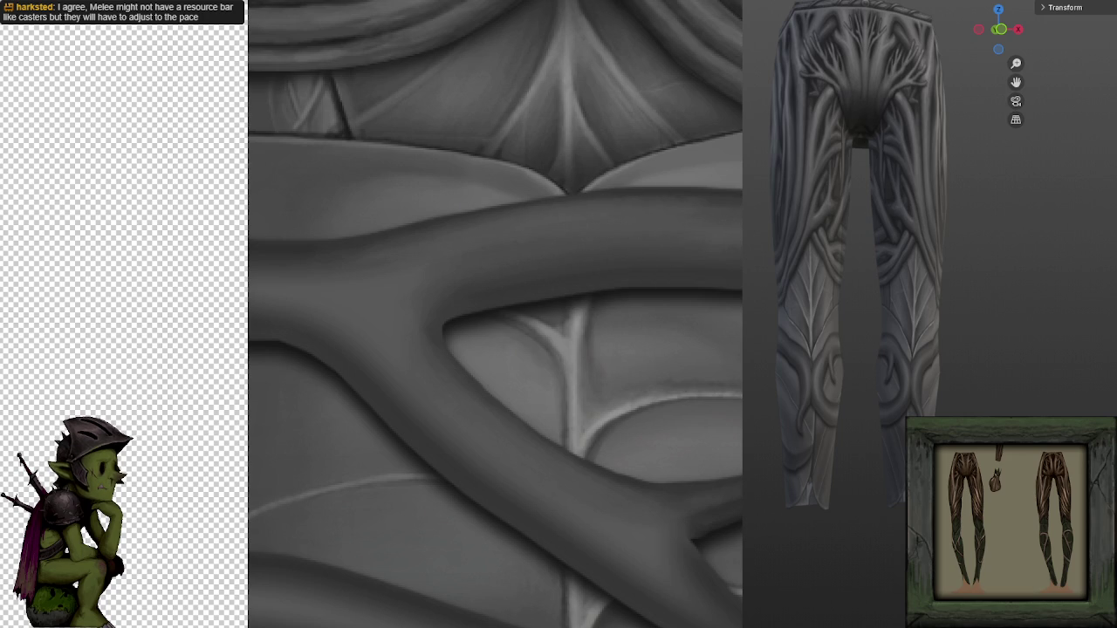
drag(398, 303, 376, 294)
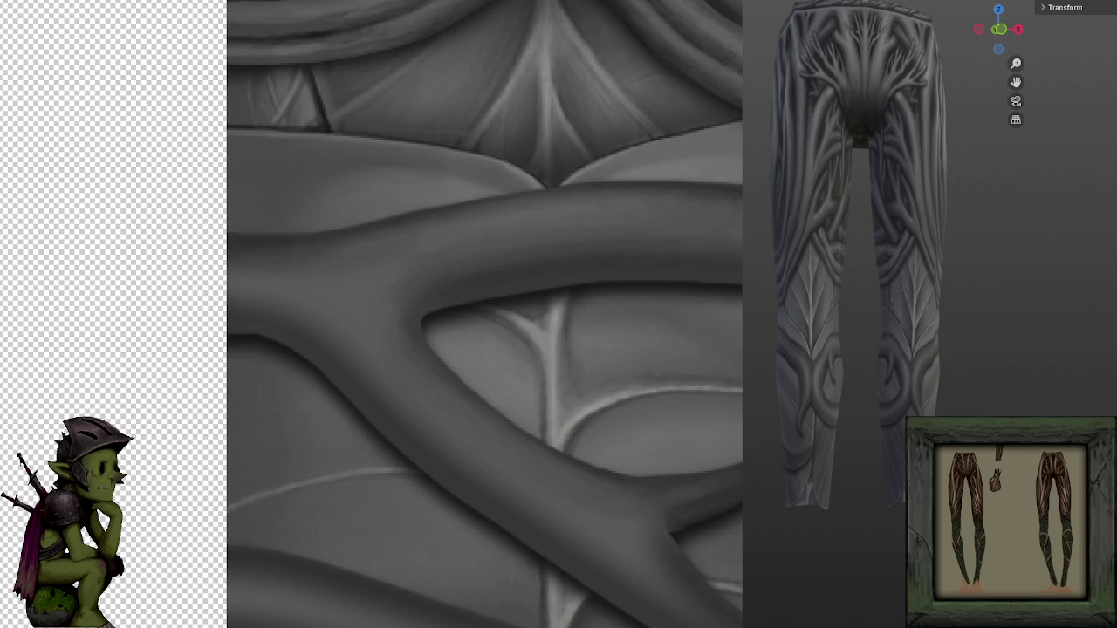
scroll(372, 314, right, 1)
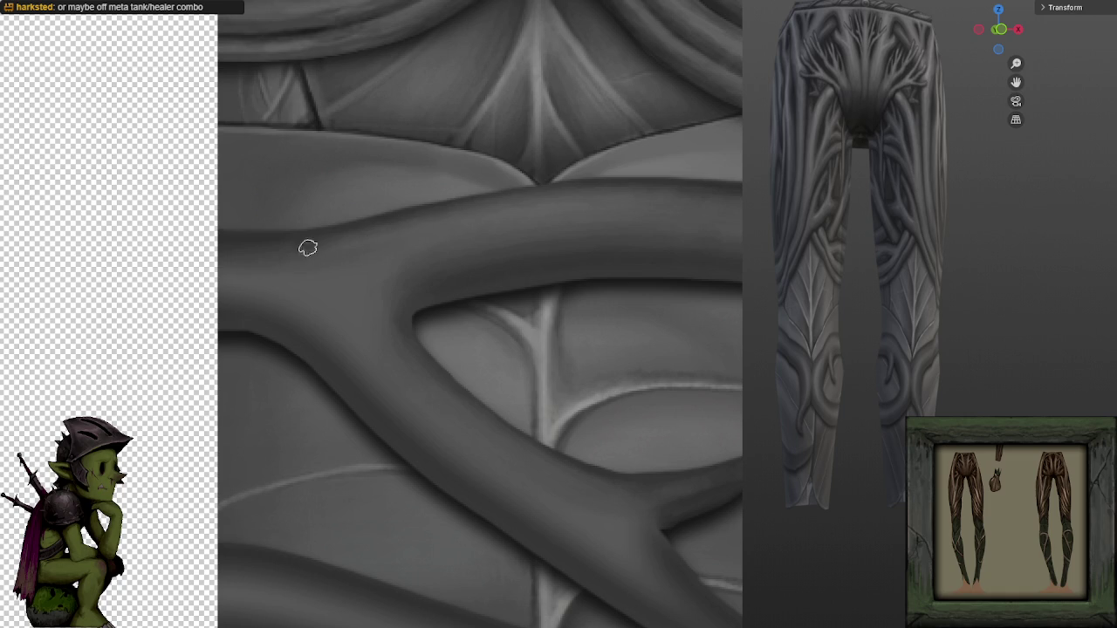
scroll(623, 222, down, 1)
scroll(623, 222, down, 2)
scroll(623, 221, down, 1)
scroll(460, 360, up, 2)
scroll(573, 341, up, 1)
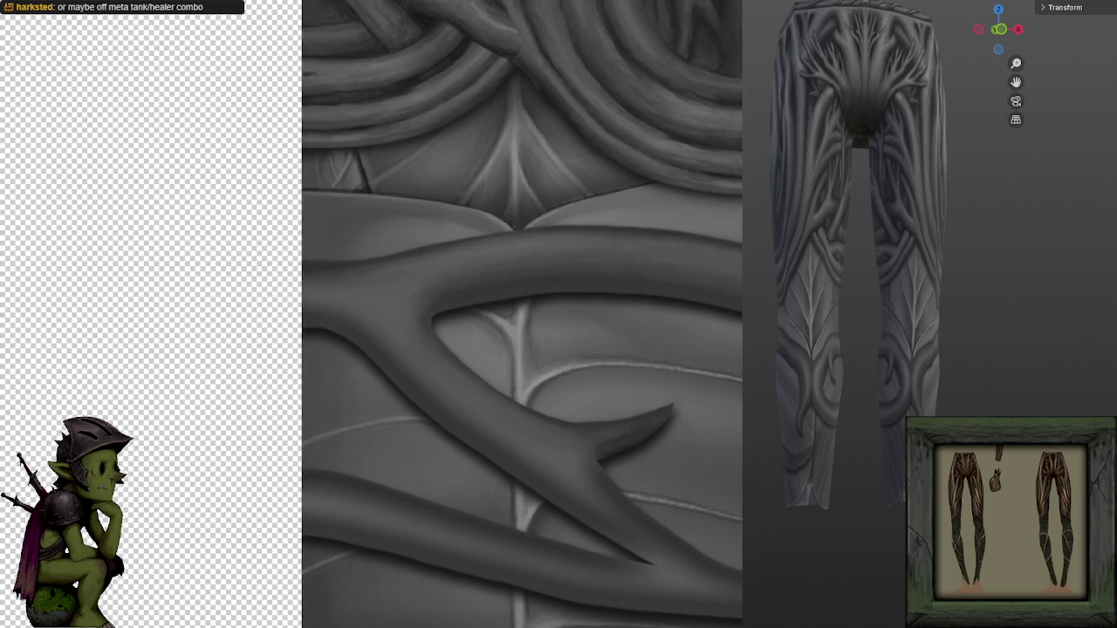
drag(524, 349, 369, 297)
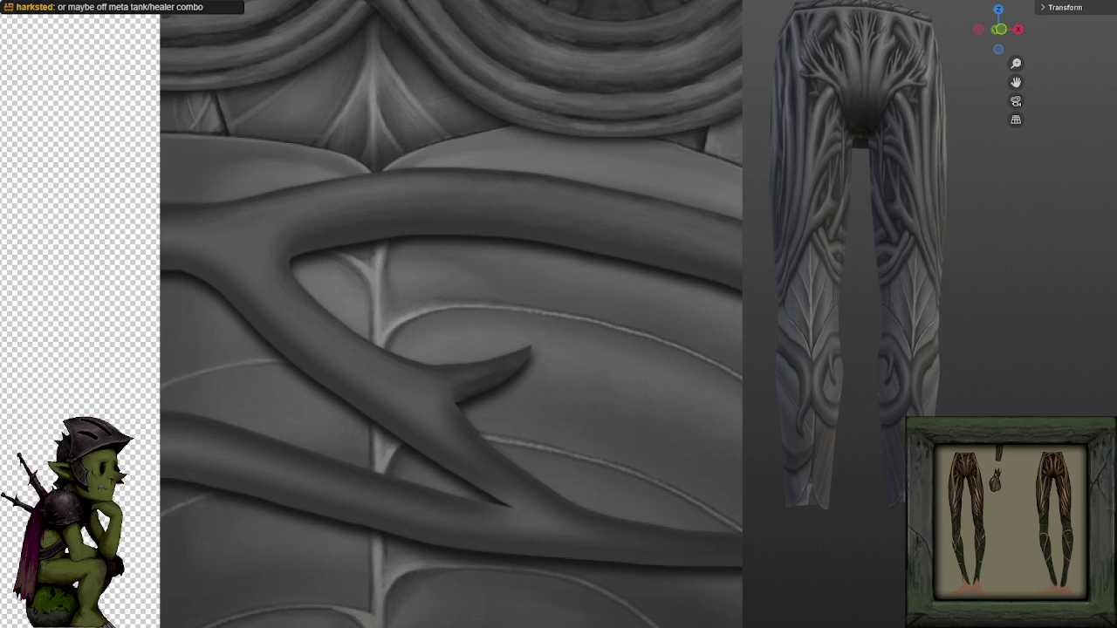
drag(454, 349, 598, 343)
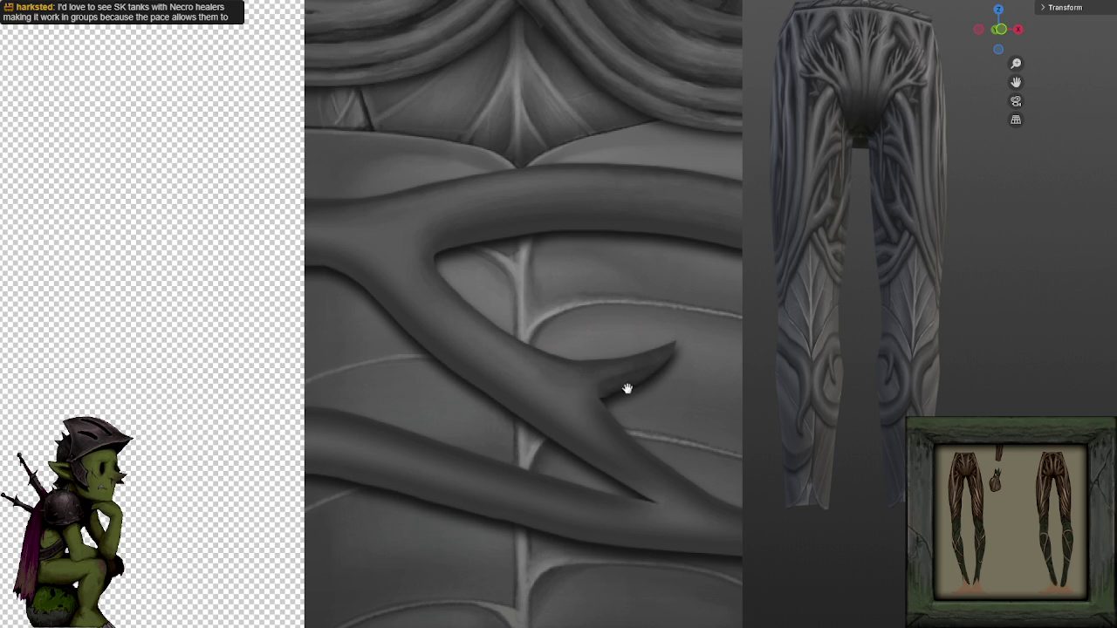
Pan to show the texture's bottom edge below the leaf and the thorny branch.
drag(597, 388, 579, 349)
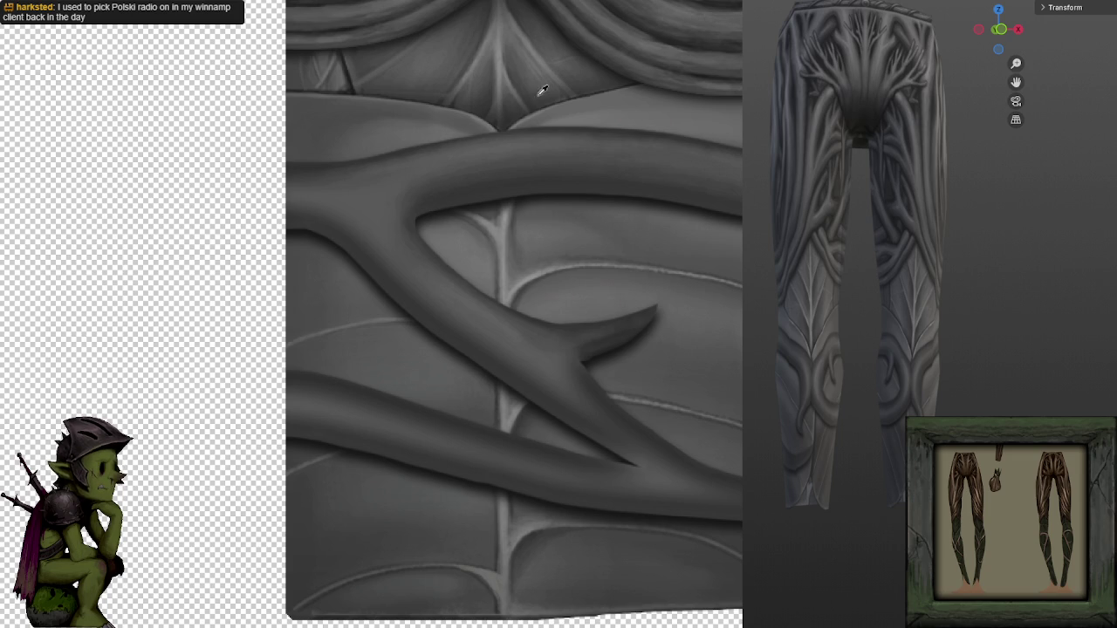
Zoom around the forked thorn branch while evening the shading along its upper limb.
scroll(586, 89, down, 2)
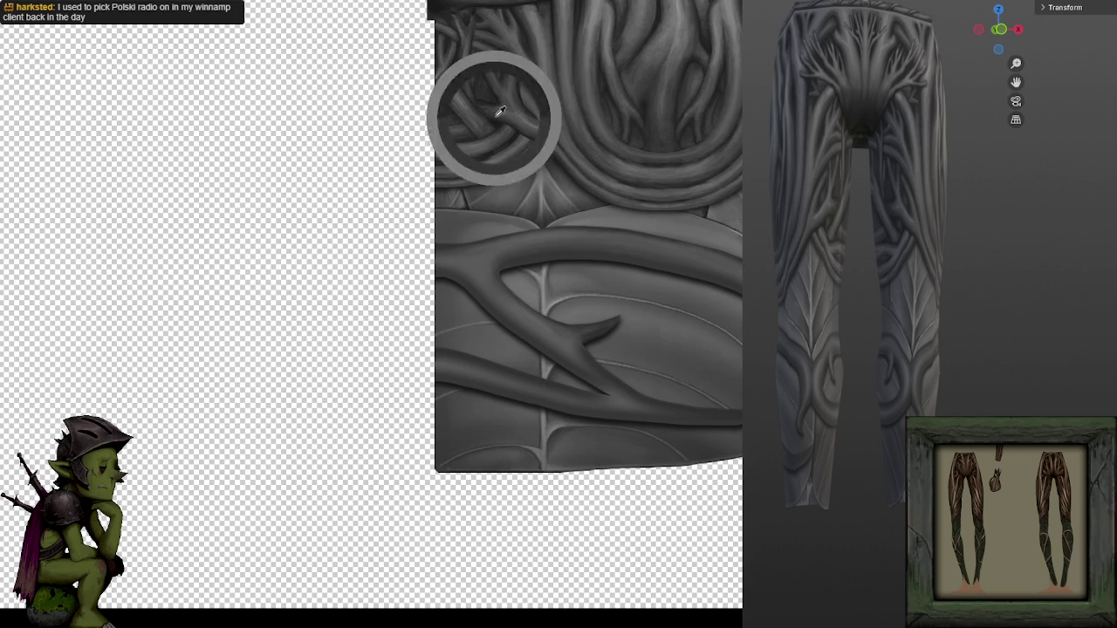
scroll(599, 182, up, 2)
scroll(582, 236, up, 2)
scroll(477, 213, up, 1)
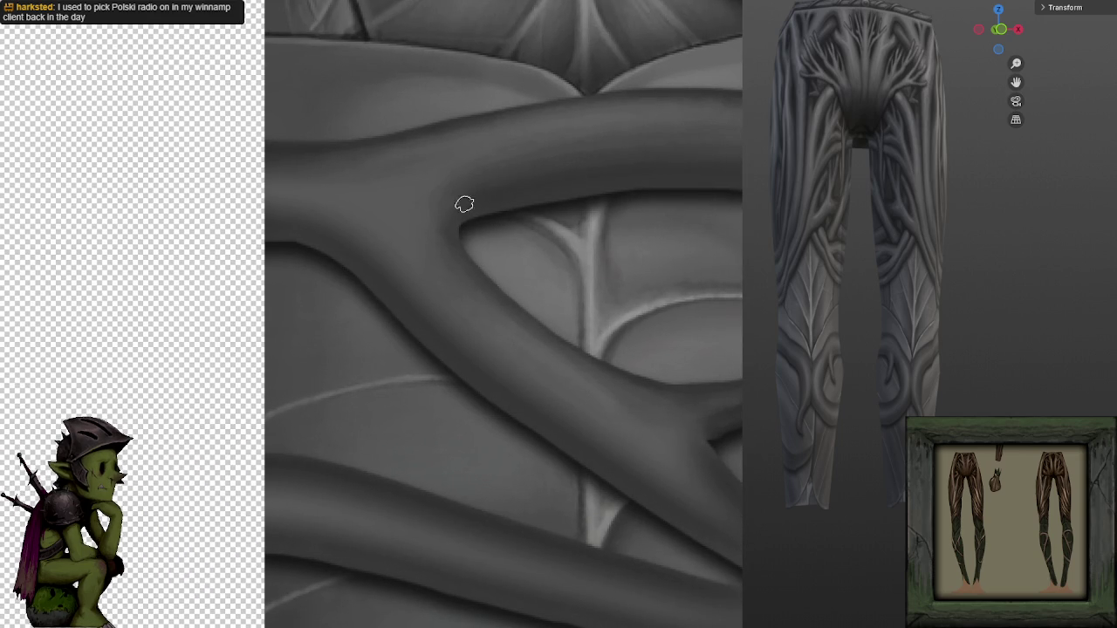
scroll(646, 264, down, 2)
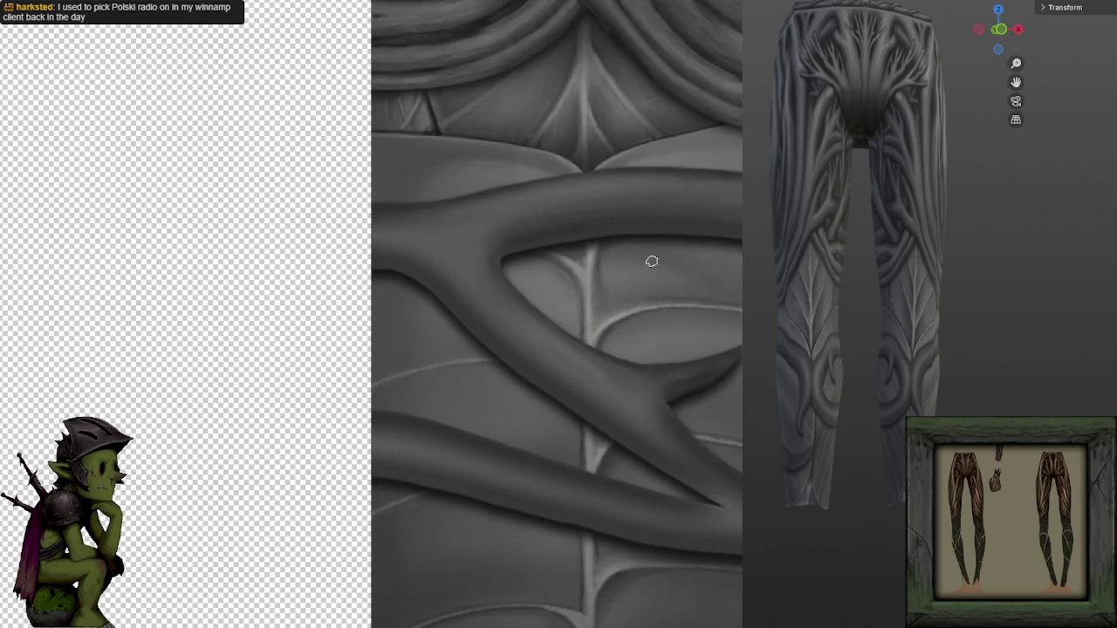
scroll(644, 168, down, 1)
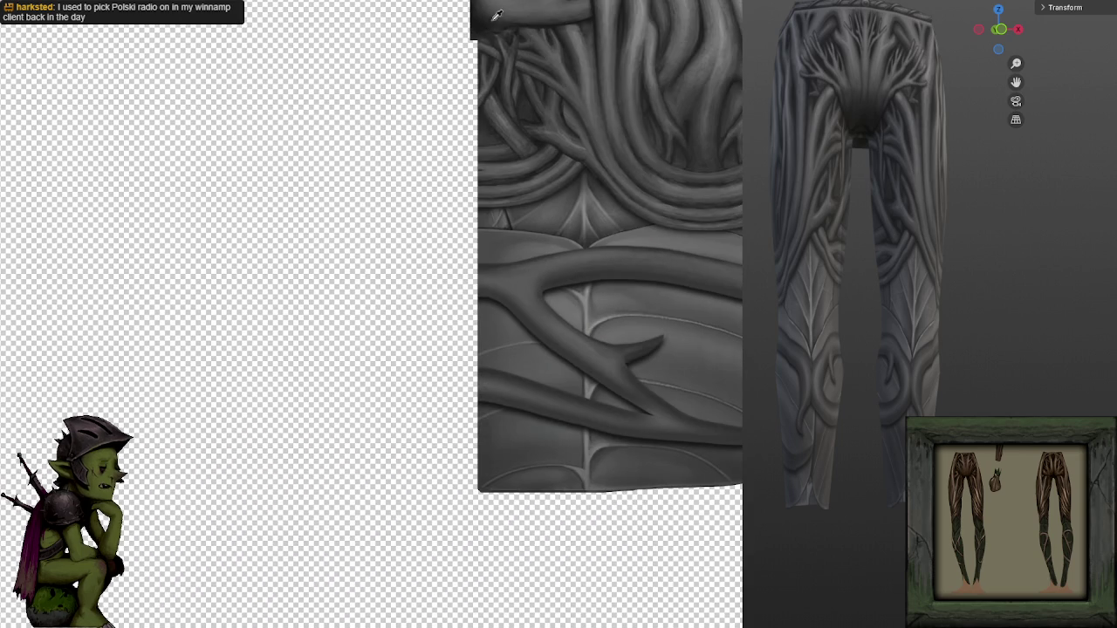
scroll(638, 227, up, 1)
scroll(538, 229, up, 2)
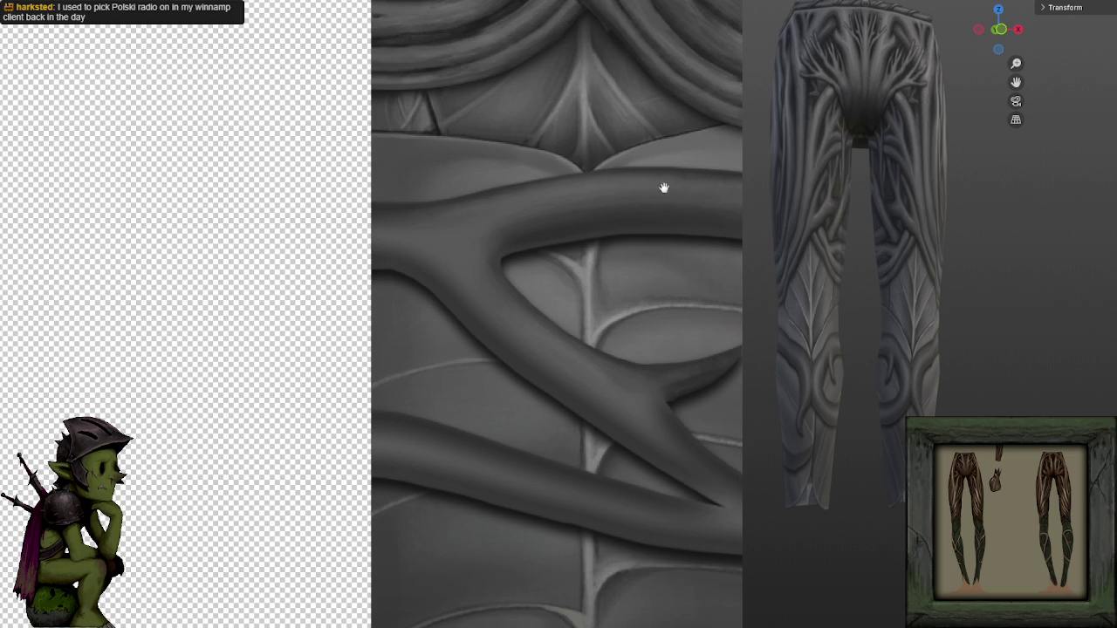
scroll(678, 177, down, 3)
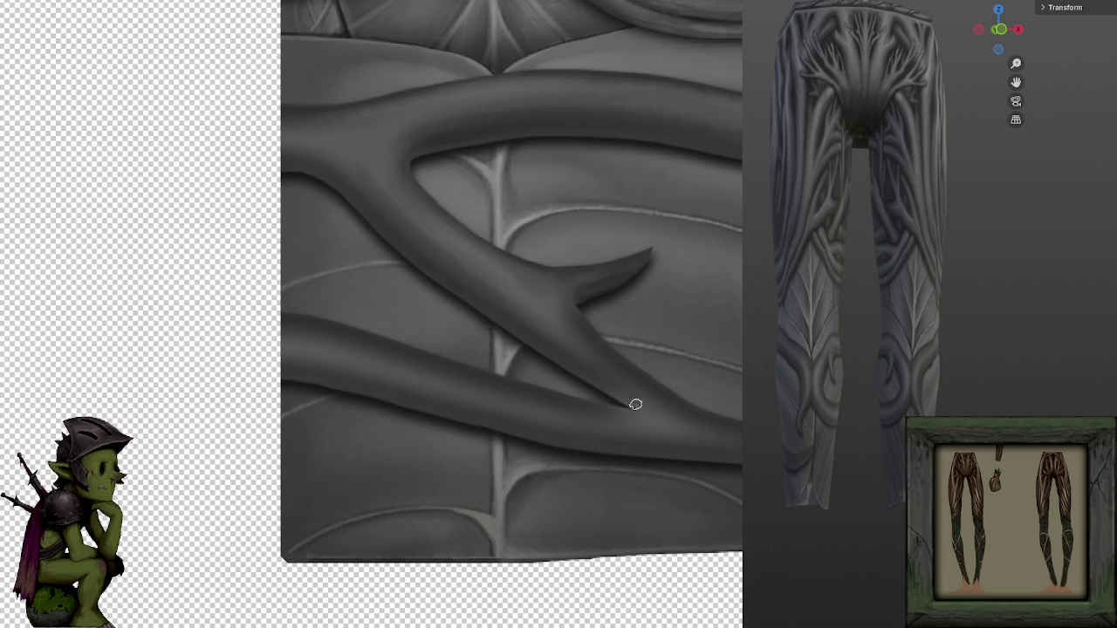
Sample mid-tone and upper-branch greys to shade the spike's underside darker.
ctrl+click(564, 331)
ctrl+click(572, 350)
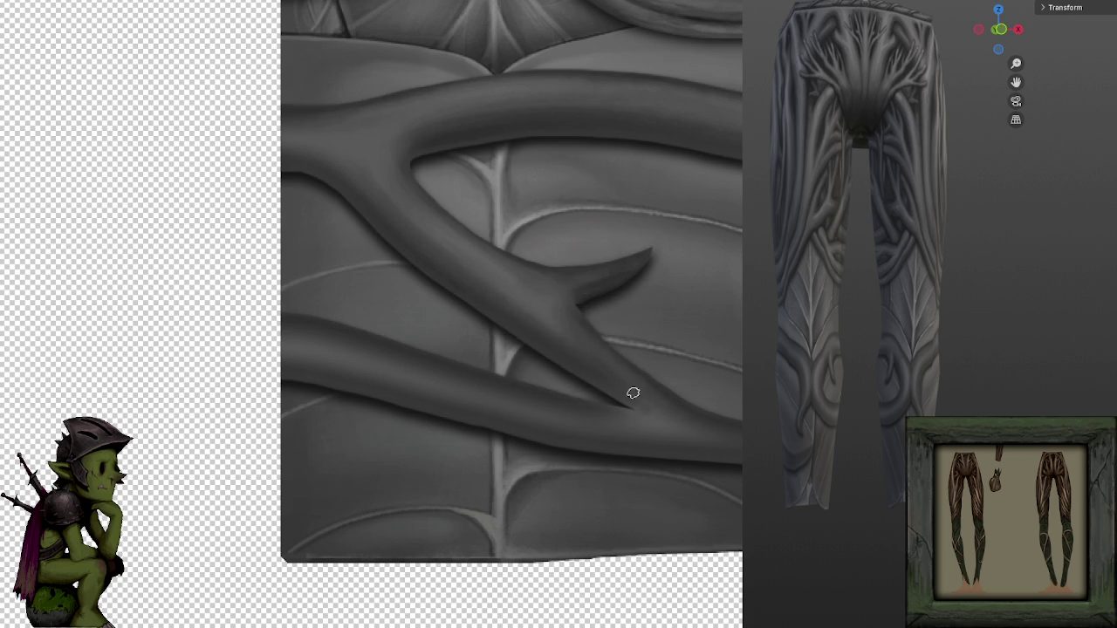
ctrl+click(477, 144)
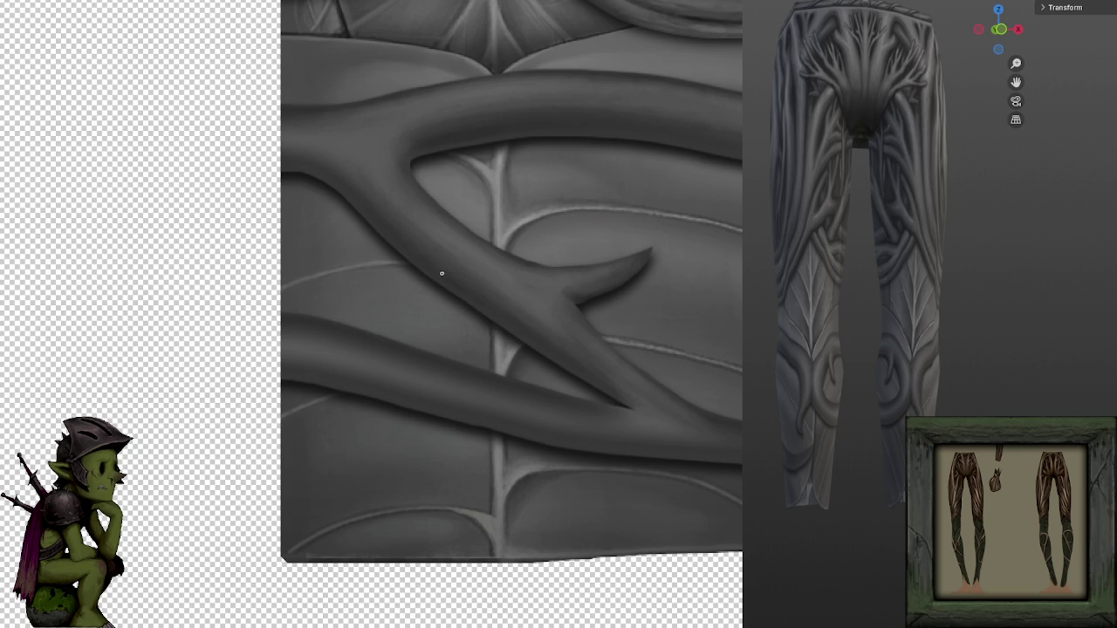
scroll(526, 242, down, 3)
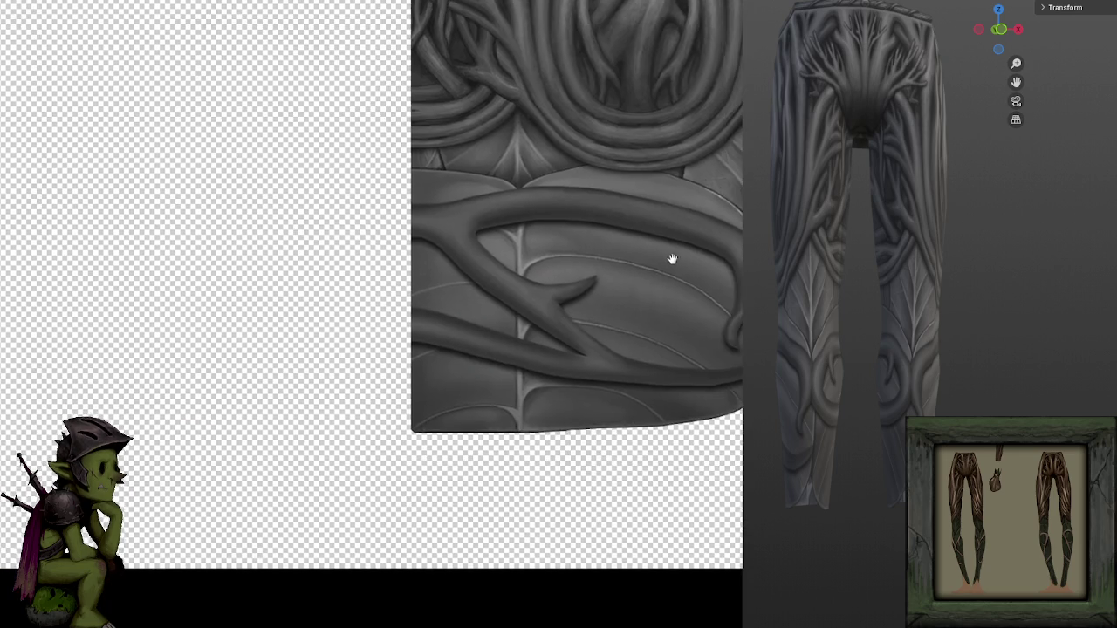
scroll(593, 182, up, 2)
scroll(490, 278, up, 1)
click(490, 277)
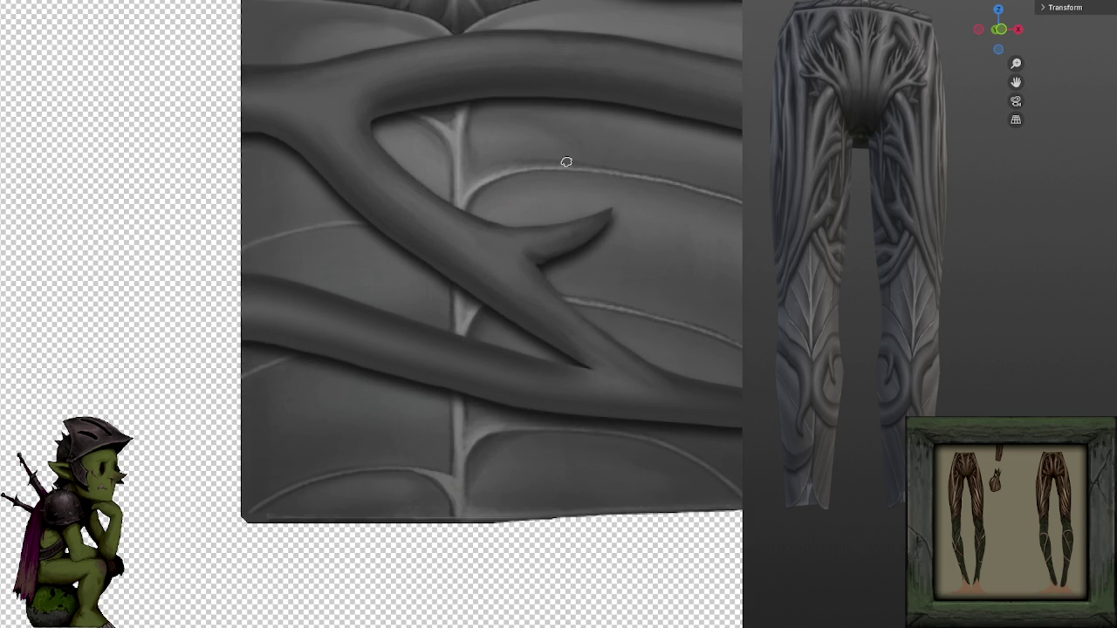
scroll(579, 165, down, 5)
scroll(563, 250, up, 2)
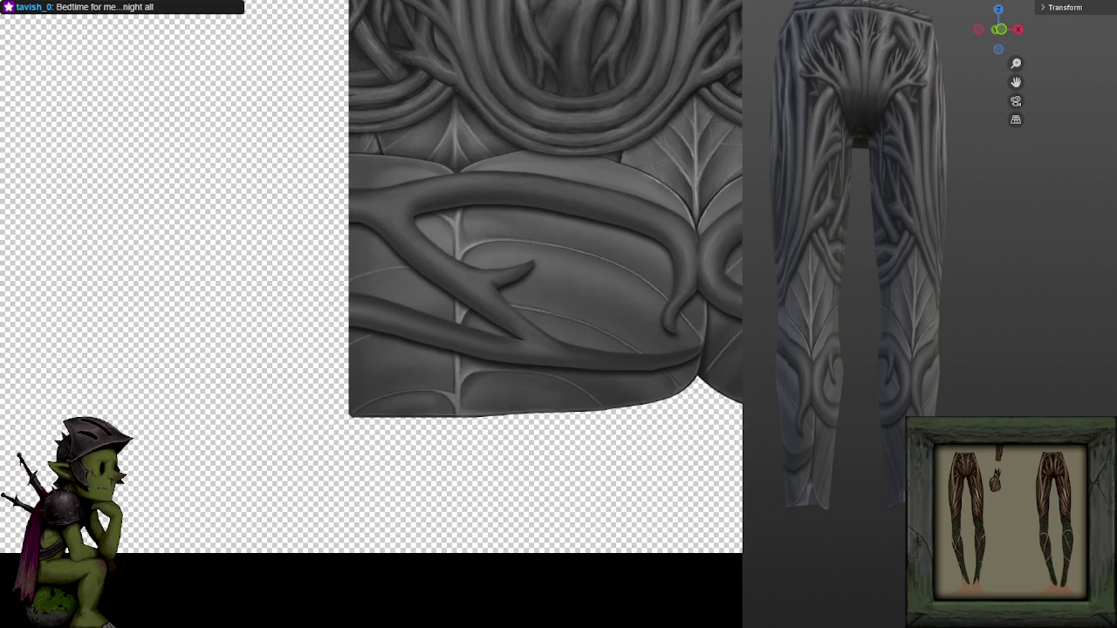
scroll(861, 594, up, 3)
Turn the 3D preview to a side view, zoom in, and undo a stray dark leaf stroke.
mouse_move(907, 498)
mouse_down()
mouse_move(842, 518)
mouse_move(878, 531)
mouse_up()
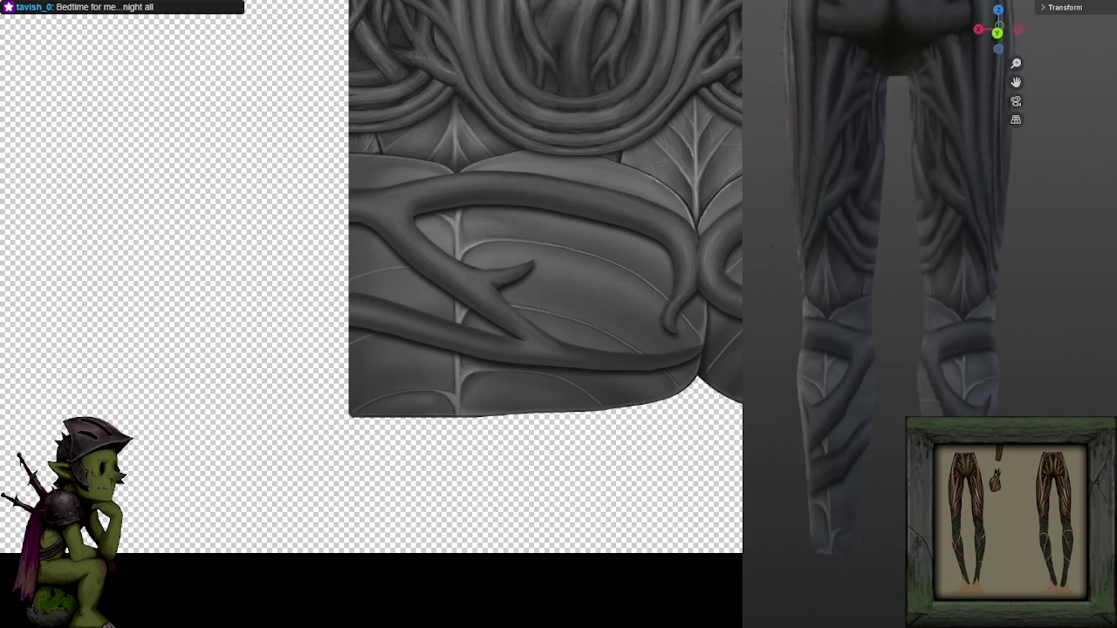
scroll(900, 460, down, 3)
scroll(900, 459, up, 1)
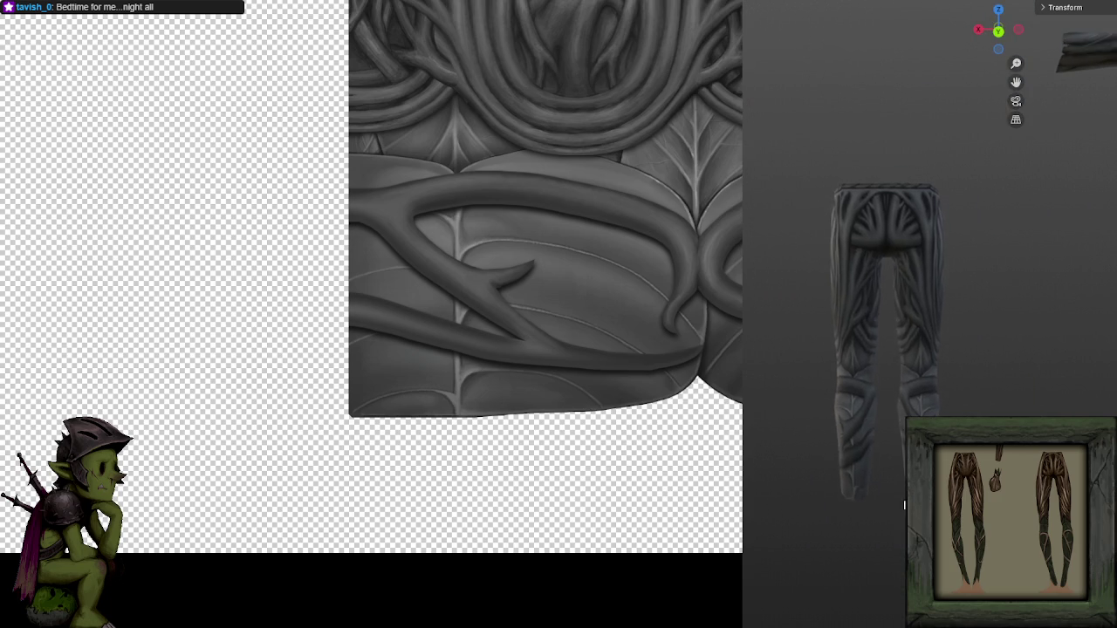
scroll(899, 459, up, 2)
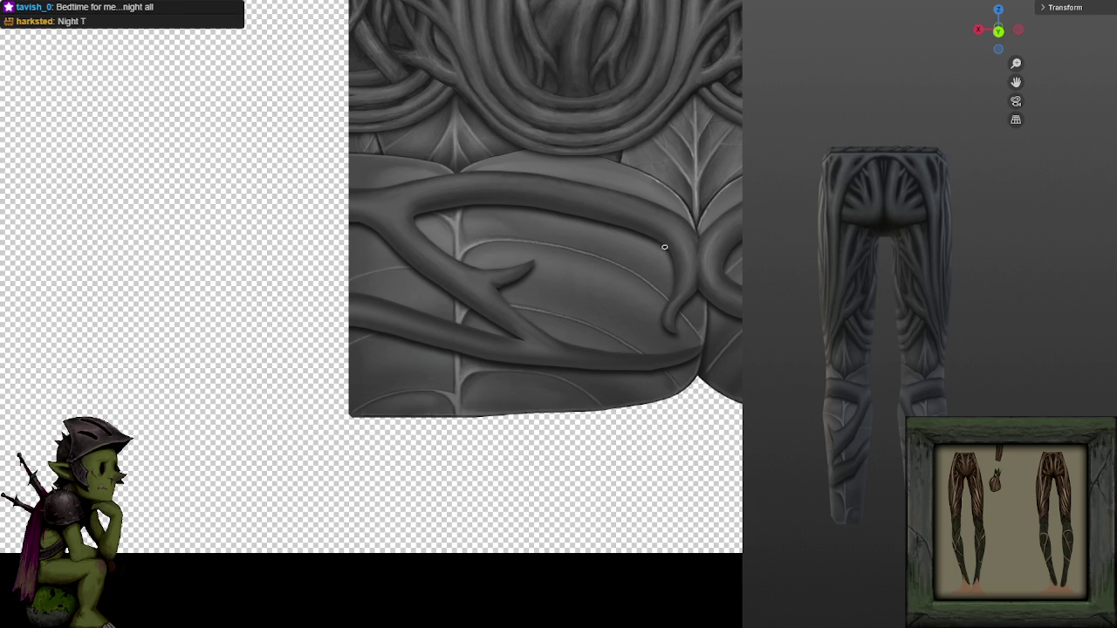
scroll(663, 250, up, 3)
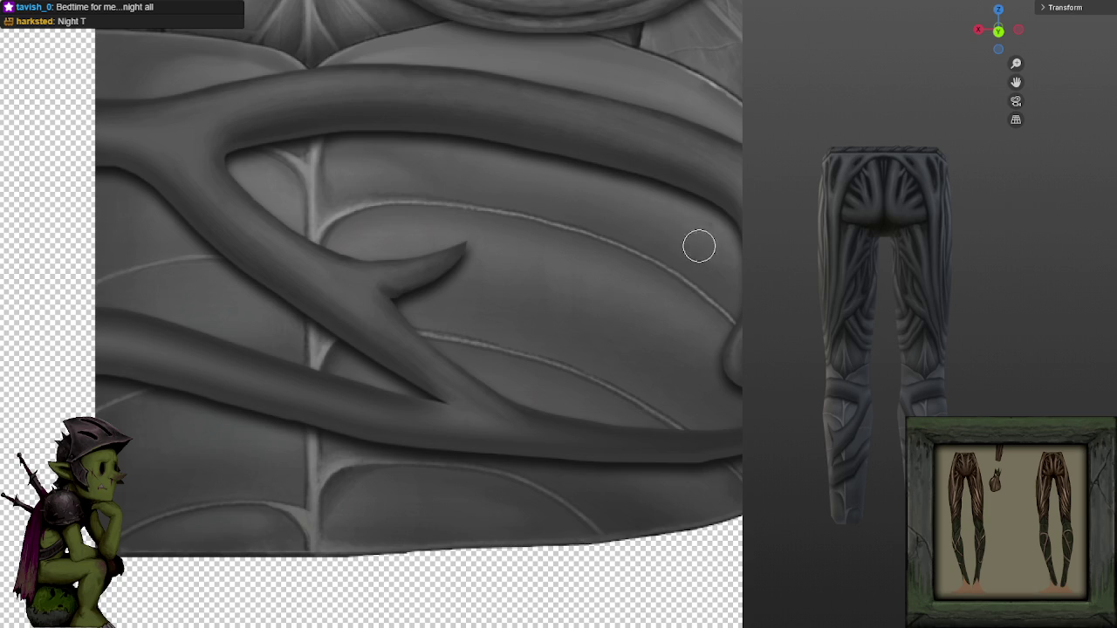
drag(716, 237, 700, 232)
key(ctrl+z)
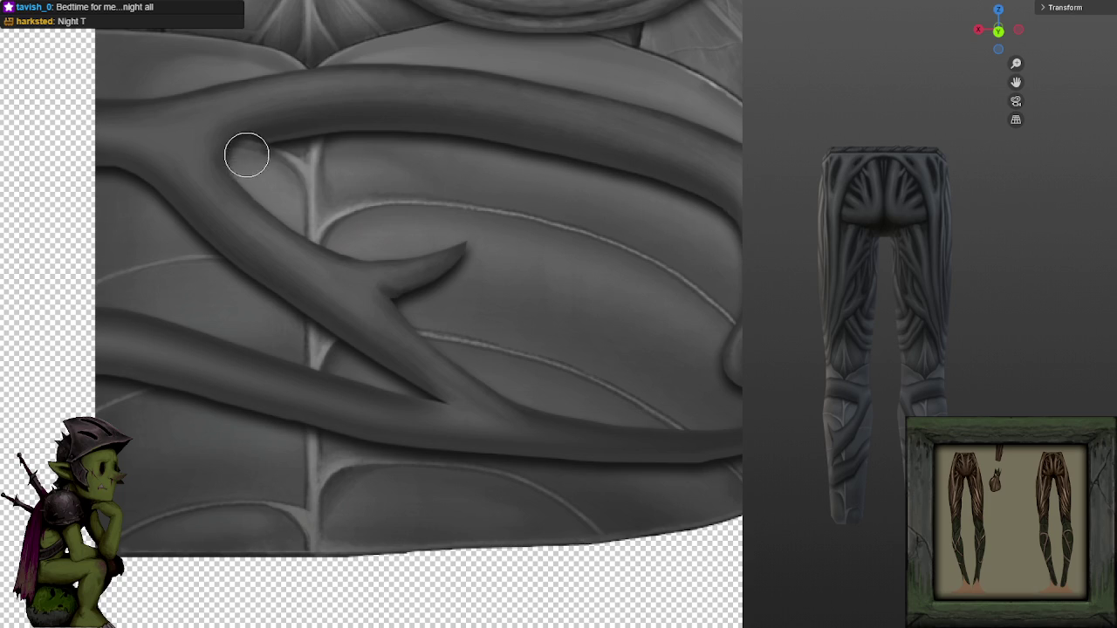
Darken the upper branch's underside and highlight the lower branch's upper edge.
drag(266, 139, 445, 130)
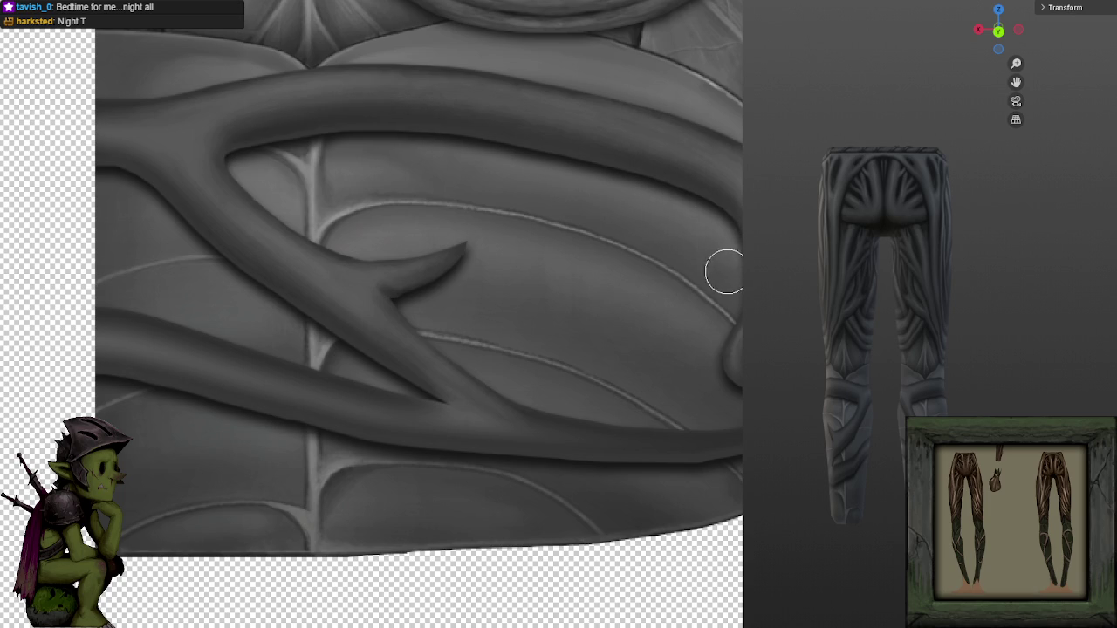
drag(728, 258, 506, 131)
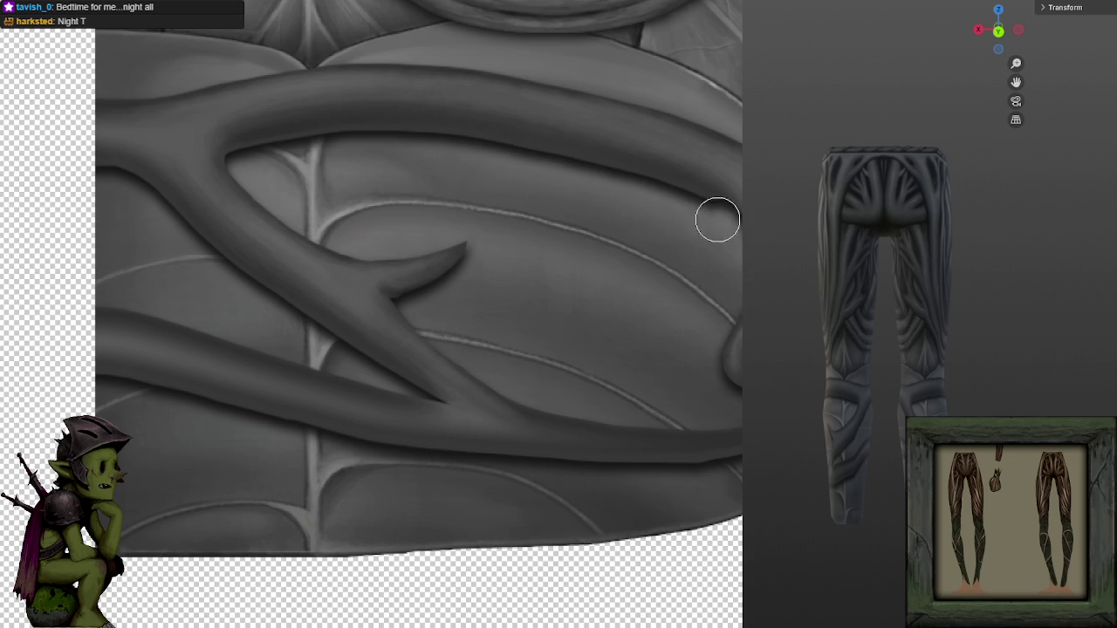
mouse_move(666, 181)
mouse_down()
mouse_move(576, 152)
mouse_move(444, 134)
mouse_move(242, 157)
mouse_up()
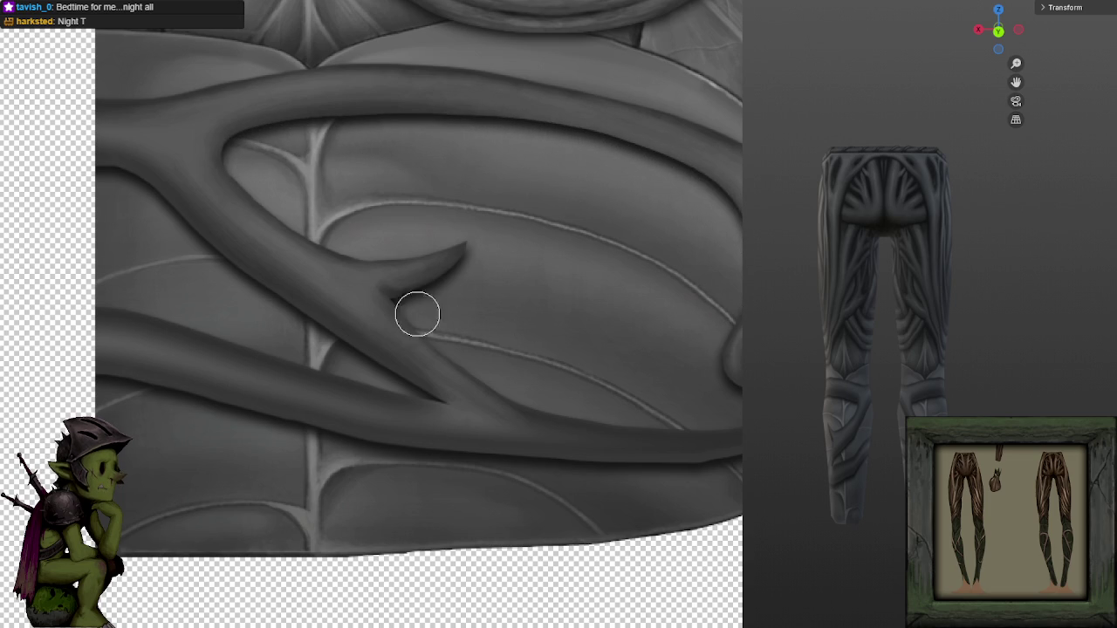
mouse_move(137, 202)
mouse_down()
mouse_move(166, 209)
mouse_move(322, 341)
mouse_up()
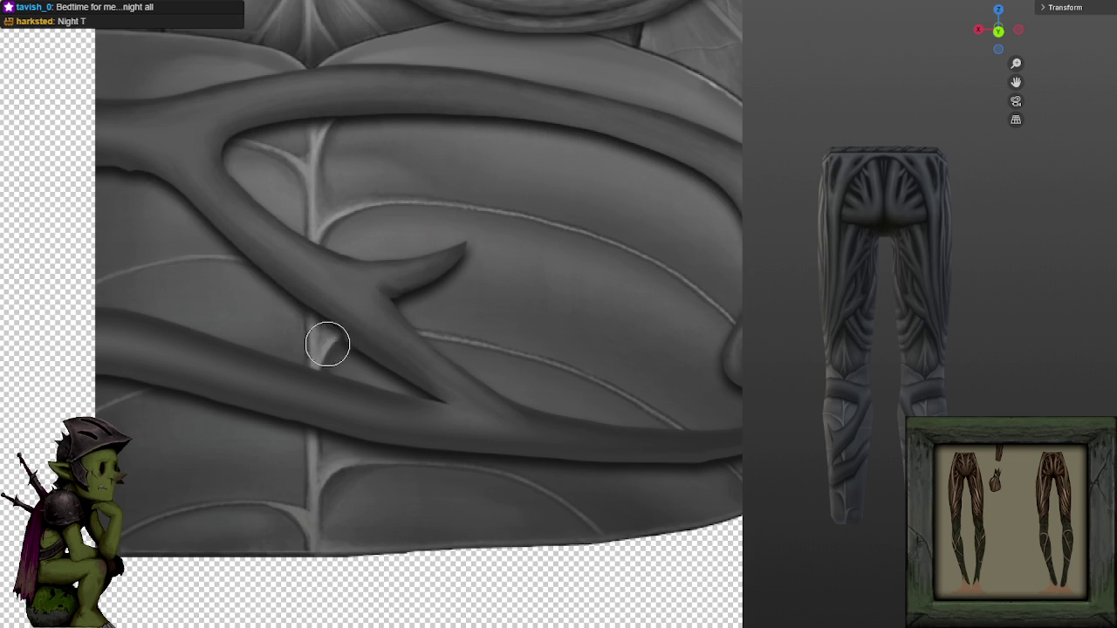
key(ctrl+z)
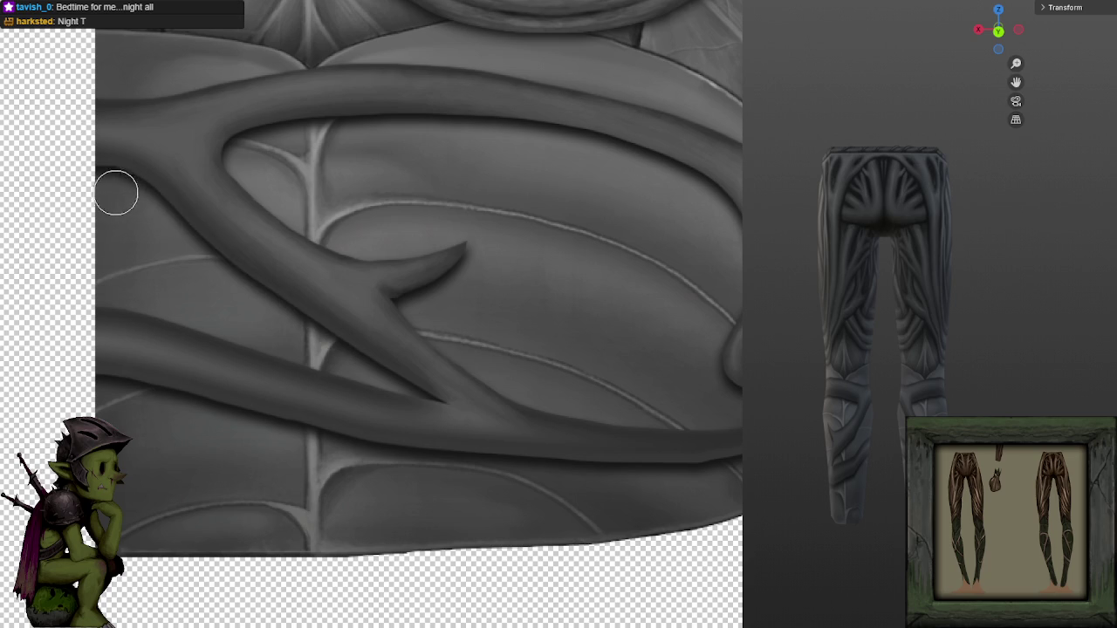
mouse_move(123, 191)
mouse_down()
mouse_move(165, 204)
mouse_move(312, 334)
mouse_move(501, 390)
mouse_up()
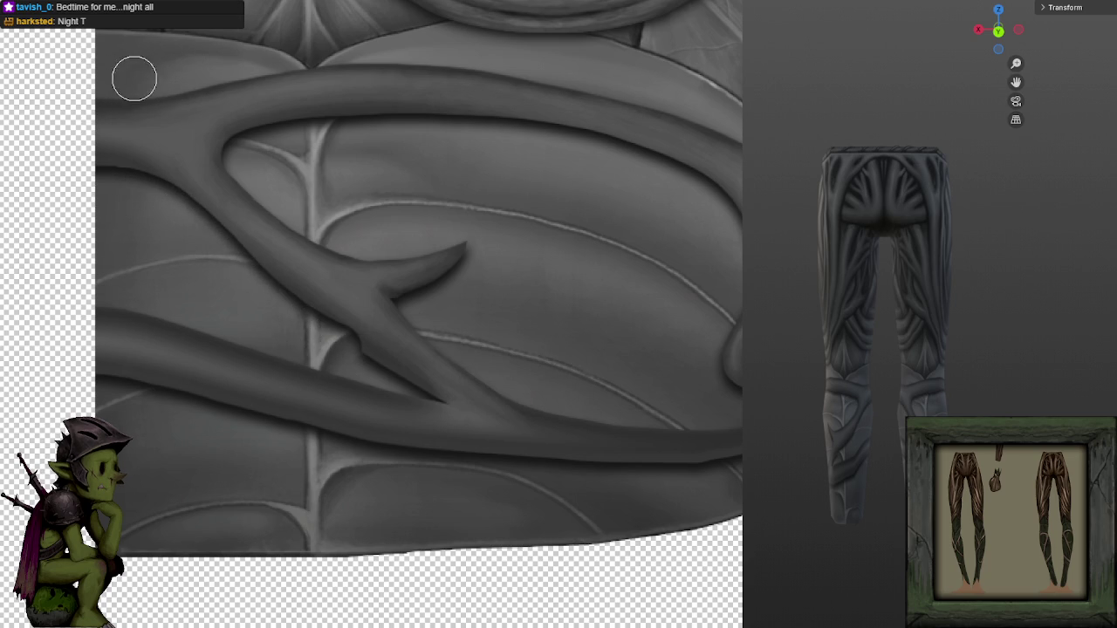
Lighten the leaf above the branch and repaint the branch's lower edge over the vein.
drag(174, 94, 397, 62)
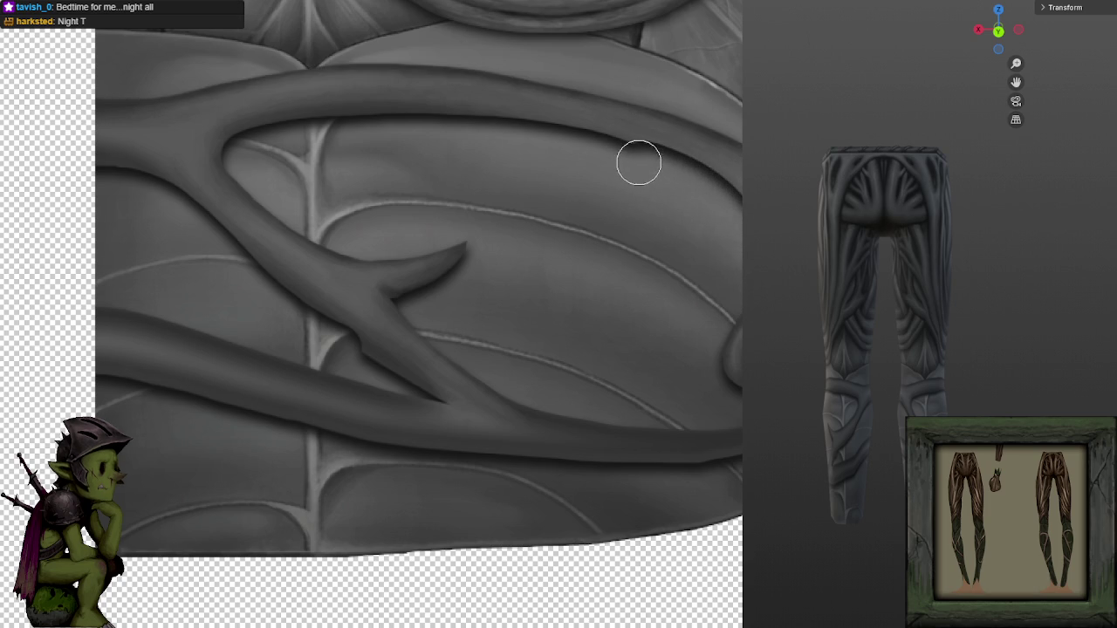
drag(414, 121, 247, 157)
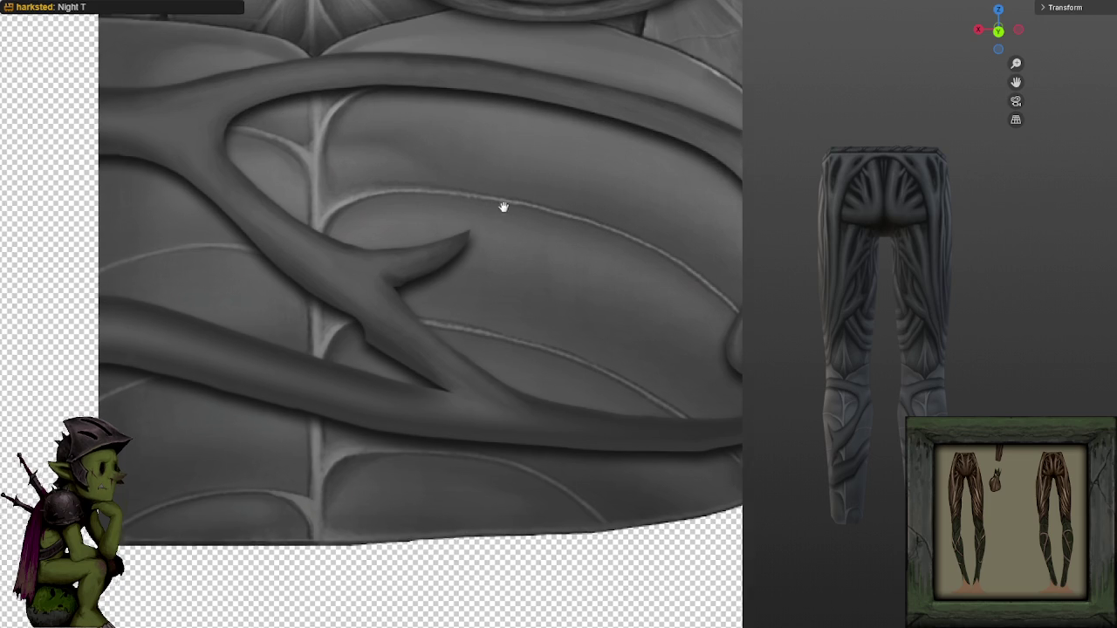
mouse_move(504, 206)
mouse_down()
mouse_move(541, 176)
mouse_move(506, 210)
mouse_up()
drag(230, 199, 342, 282)
Shade the branch's lower edge, then darken the lasso-selected branch tip and deselect.
drag(222, 179, 411, 324)
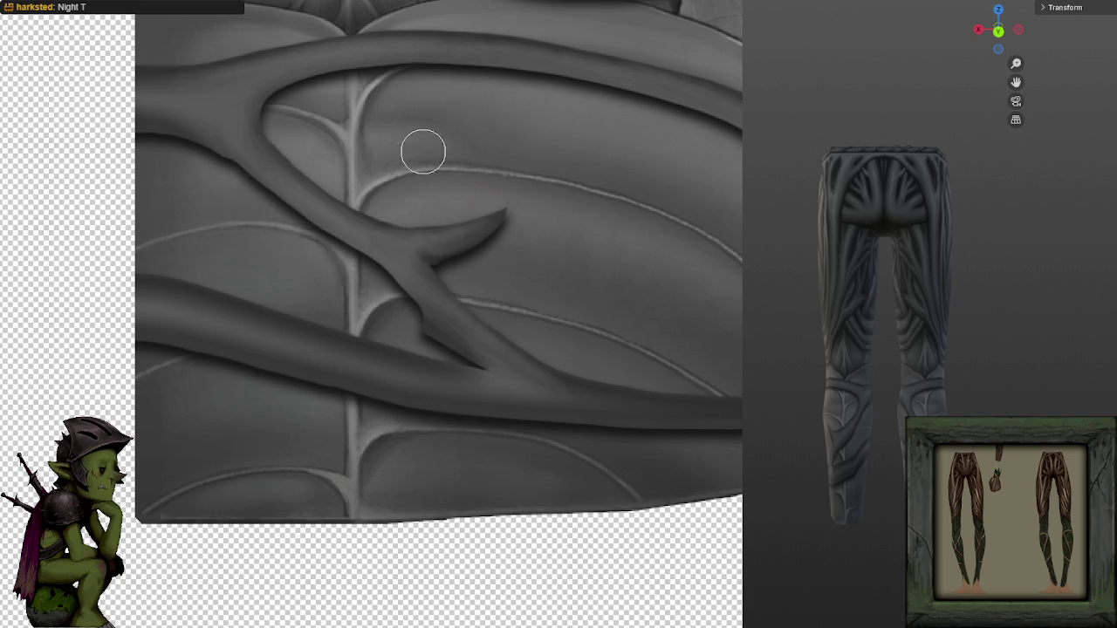
mouse_move(436, 279)
mouse_down()
mouse_move(411, 306)
mouse_move(443, 352)
mouse_move(399, 298)
mouse_move(459, 356)
mouse_up()
drag(419, 307, 416, 311)
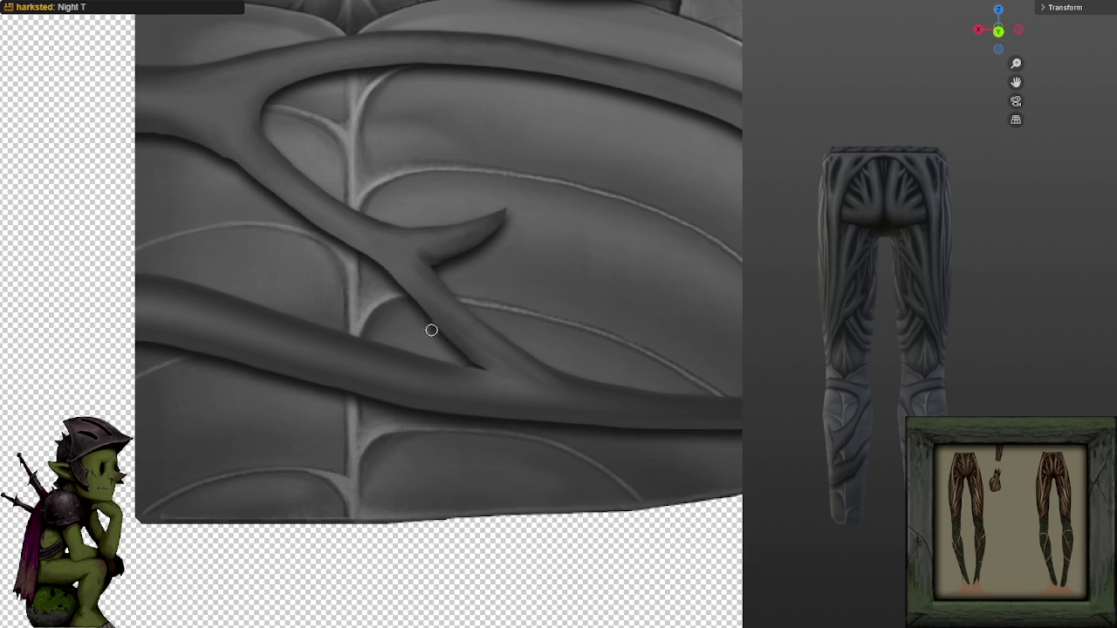
click(484, 369)
click(345, 292)
click(384, 267)
key(Delete)
key(ctrl+d)
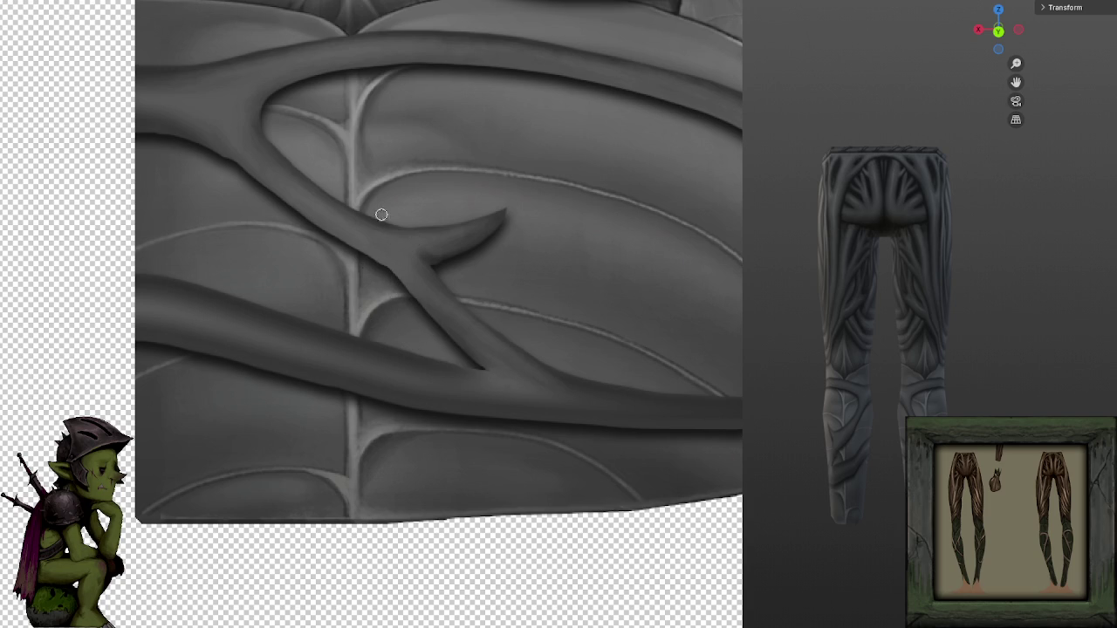
Darken the lower branch with a stroke and clear the leftover selection.
scroll(660, 302, down, 3)
scroll(660, 302, up, 3)
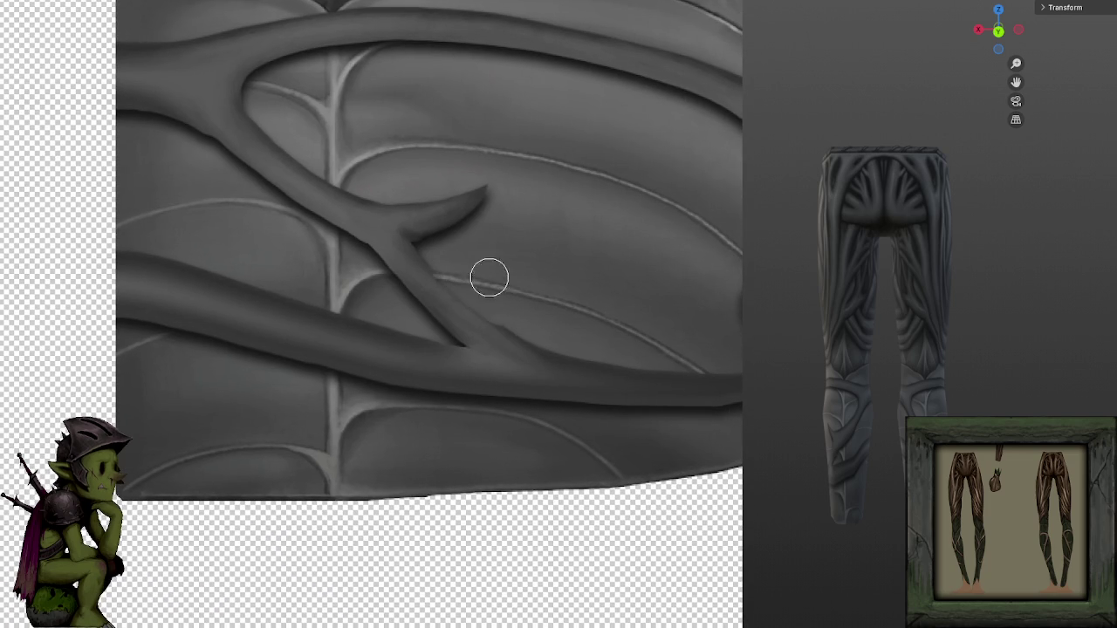
drag(545, 346, 733, 367)
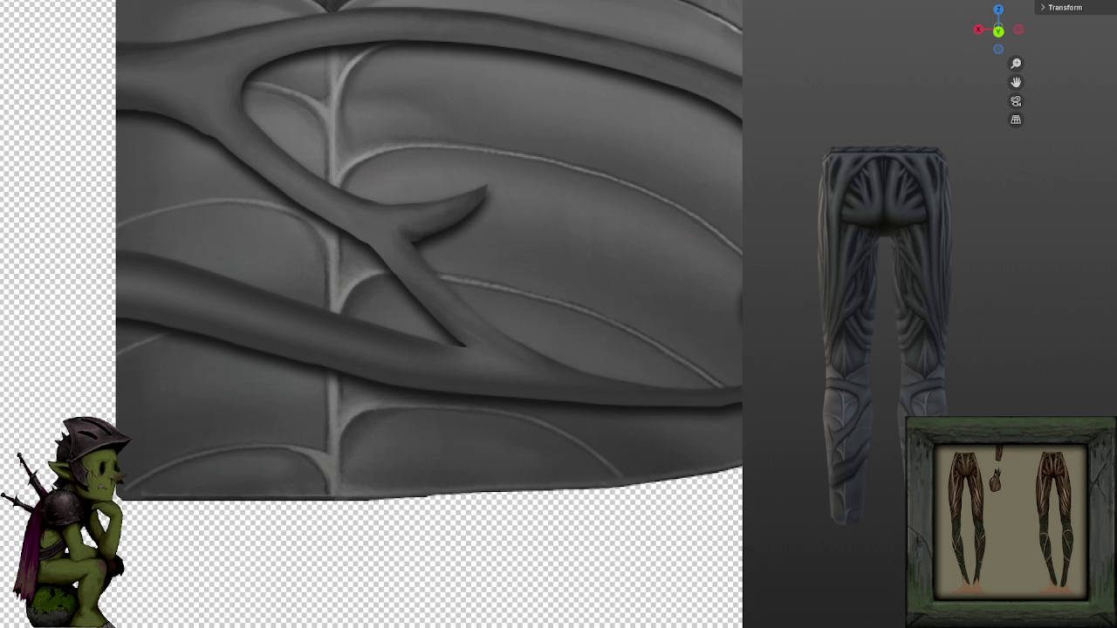
scroll(734, 219, right, 5)
scroll(686, 239, up, 2)
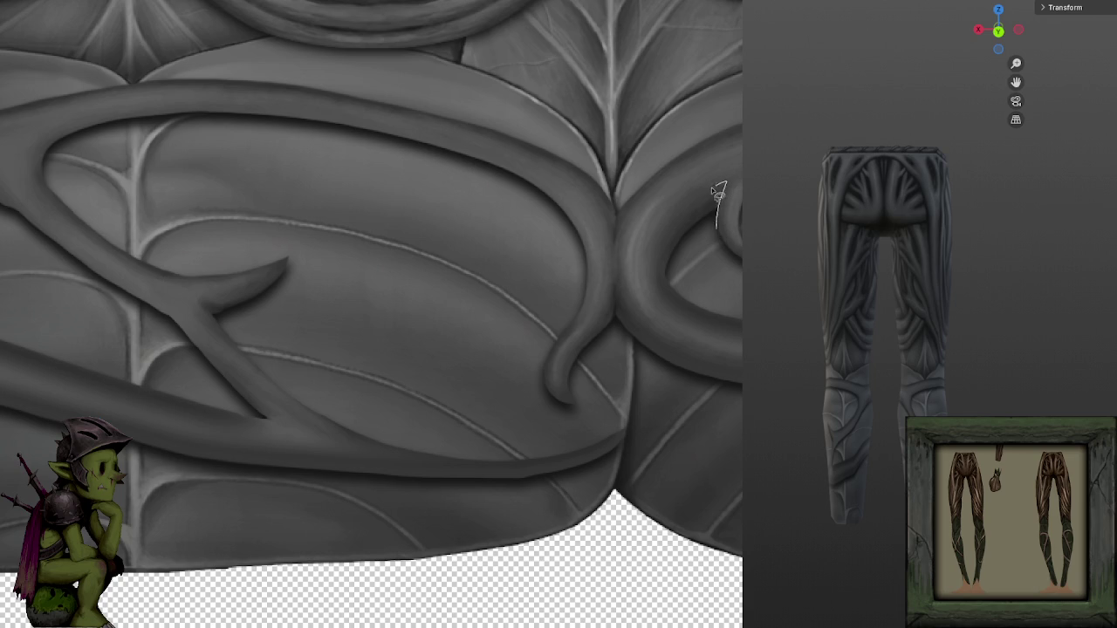
drag(742, 328, 726, 182)
key(ctrl+d)
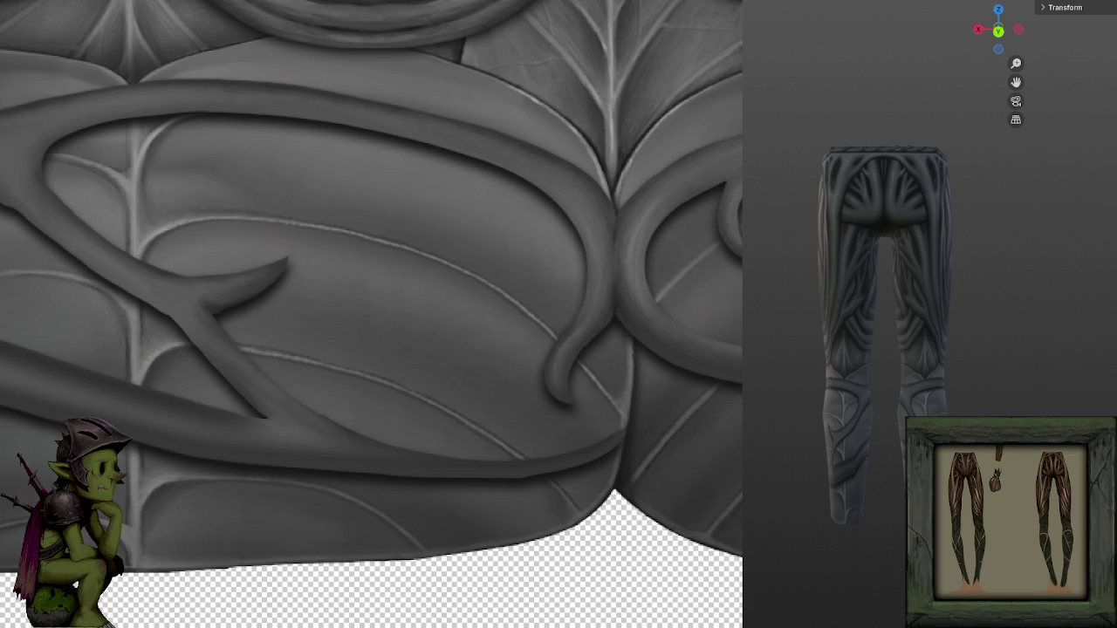
scroll(371, 314, down, 3)
scroll(372, 315, up, 3)
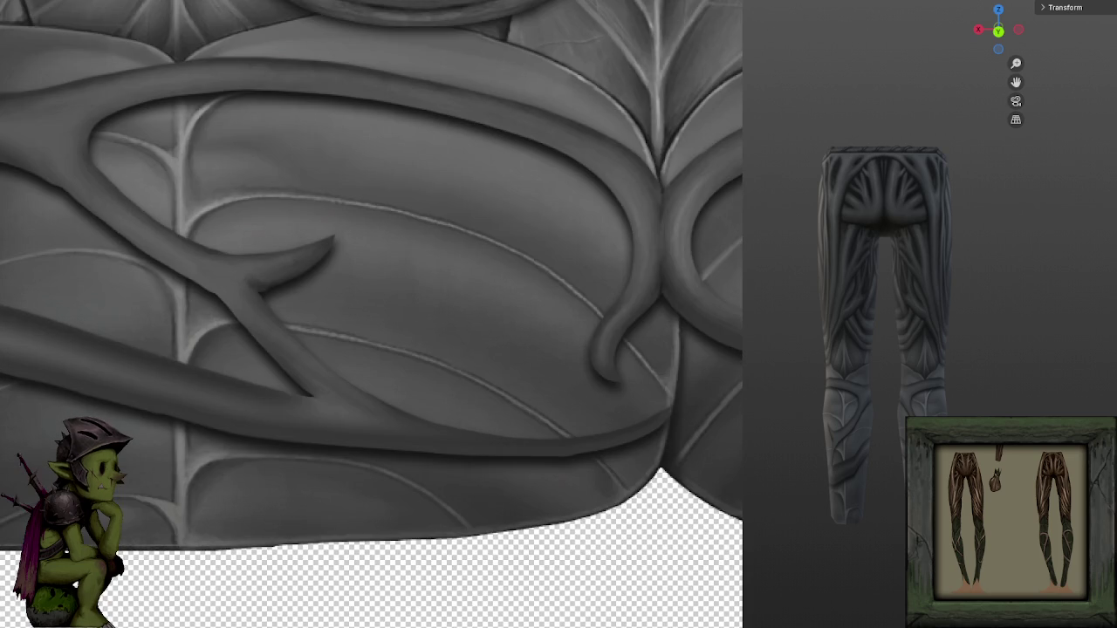
Zoom and orbit around the pants leg to inspect the repainted vine texture, then show the cage overlay.
scroll(857, 463, up, 2)
scroll(857, 463, up, 2)
scroll(857, 463, up, 2)
scroll(857, 463, up, 2)
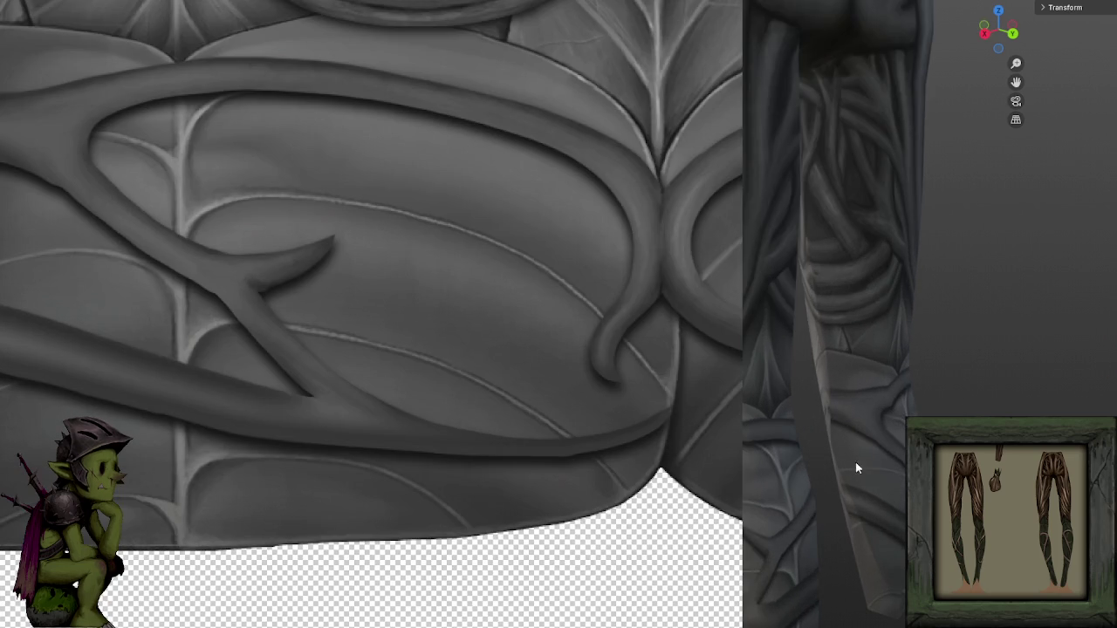
scroll(860, 466, up, 2)
scroll(347, 160, left, 5)
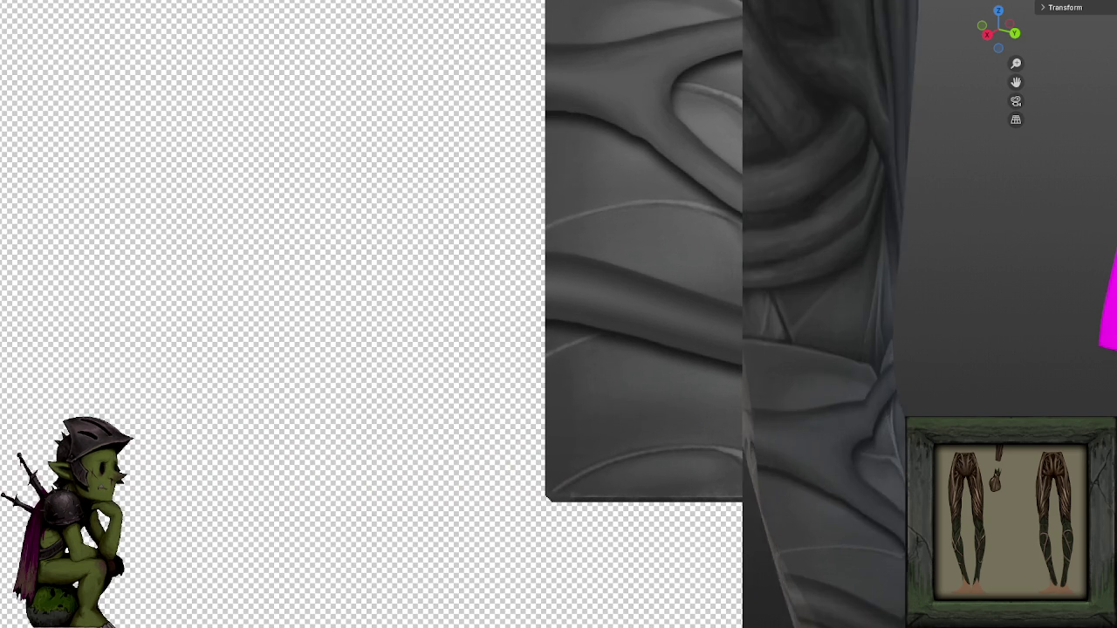
scroll(836, 401, up, 3)
scroll(824, 404, down, 5)
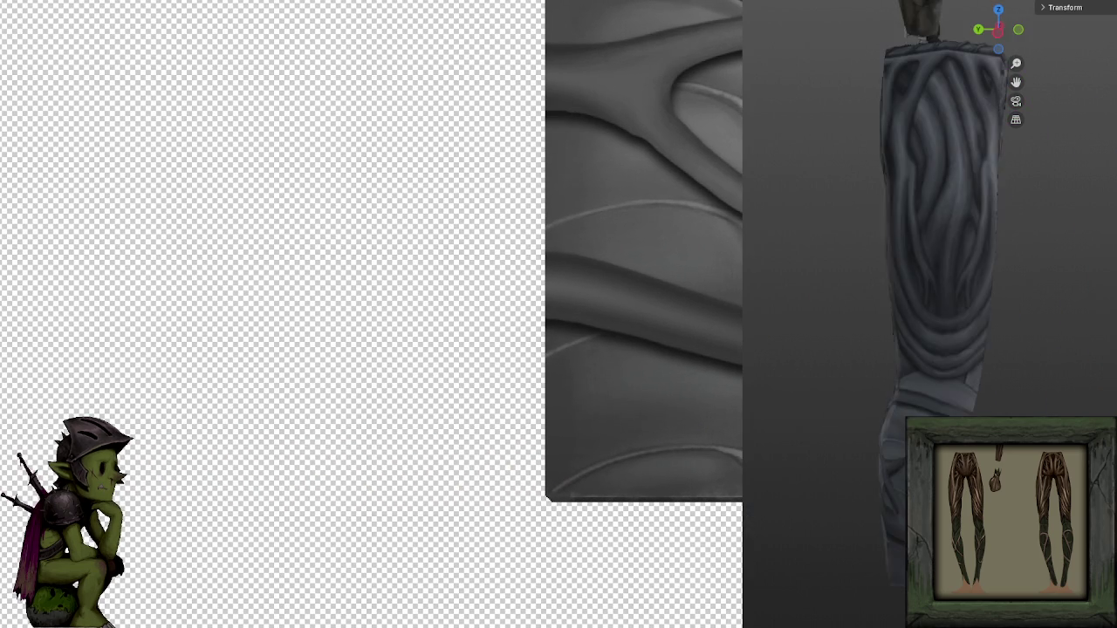
mouse_move(883, 427)
mouse_down()
mouse_move(919, 397)
mouse_move(981, 376)
mouse_up()
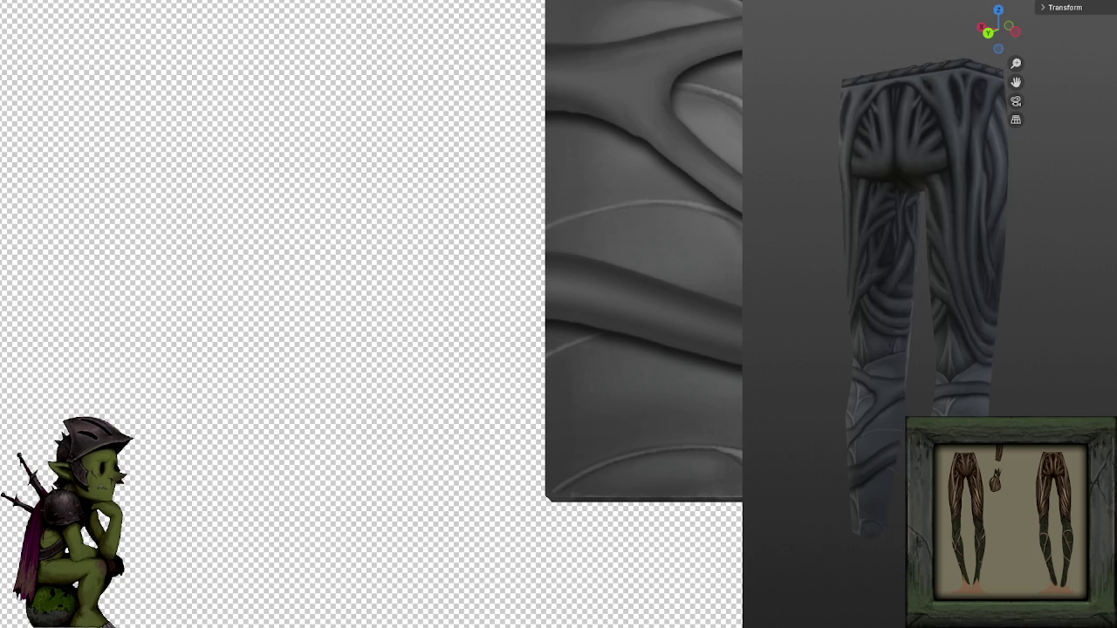
key(shift+alt+z)
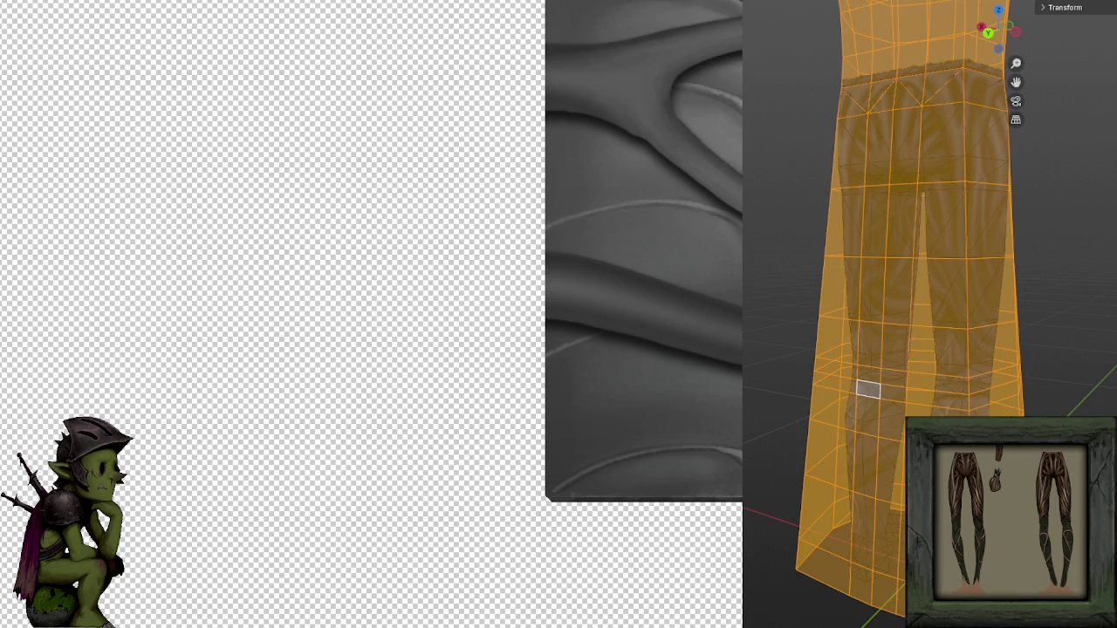
Box-select the lower right-leg cage faces in several passes and hide them.
key(shift+alt+z)
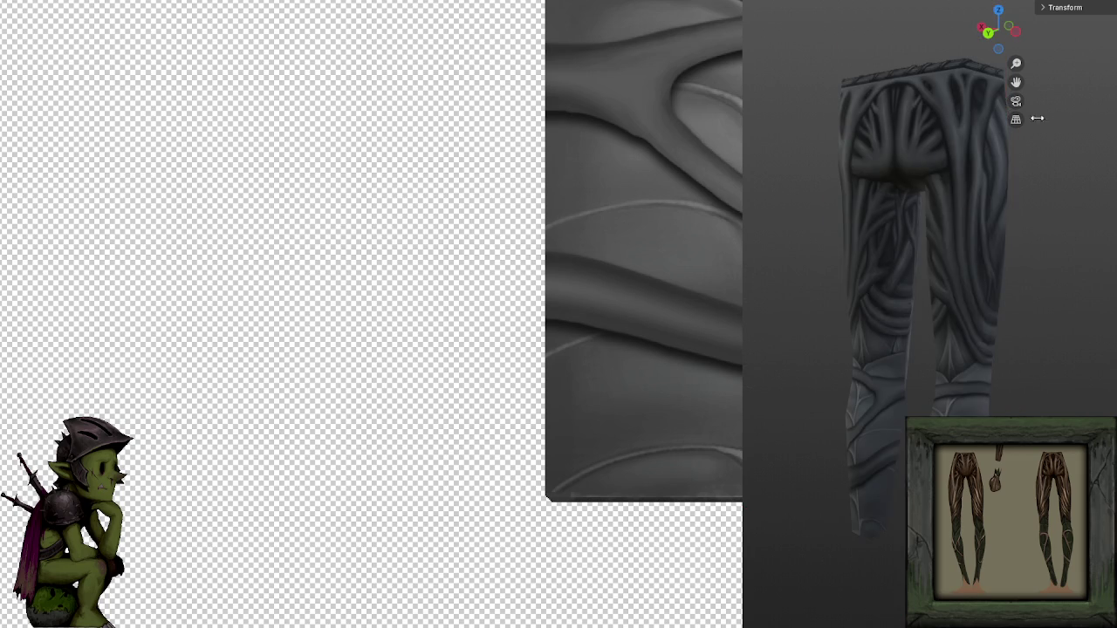
scroll(937, 340, up, 5)
drag(859, 255, 1038, 603)
key(shift+alt+z)
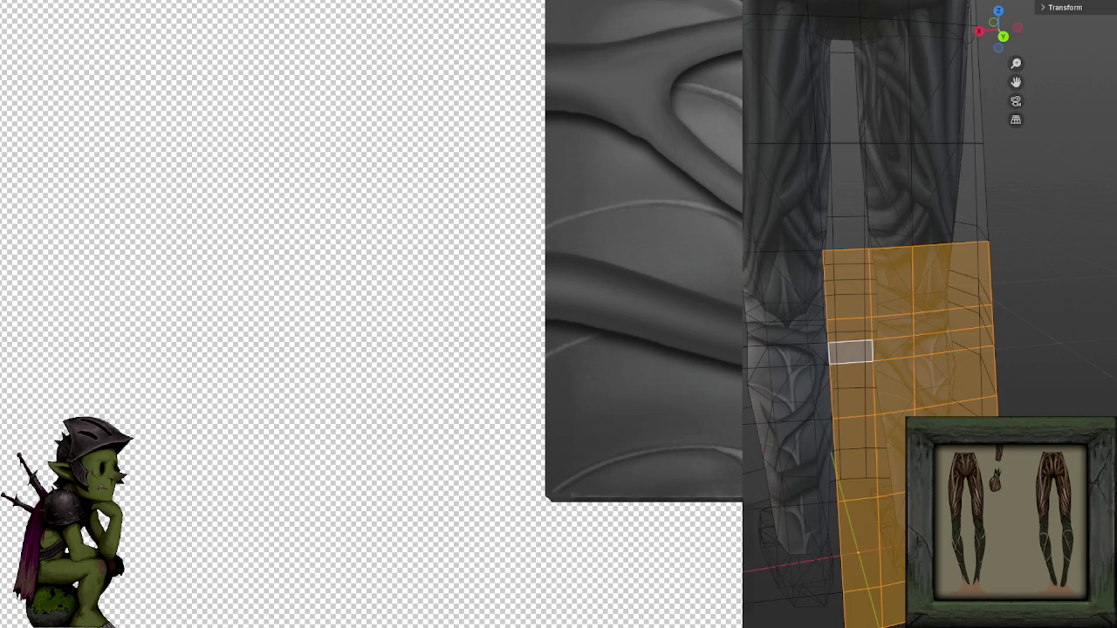
drag(957, 245, 940, 223)
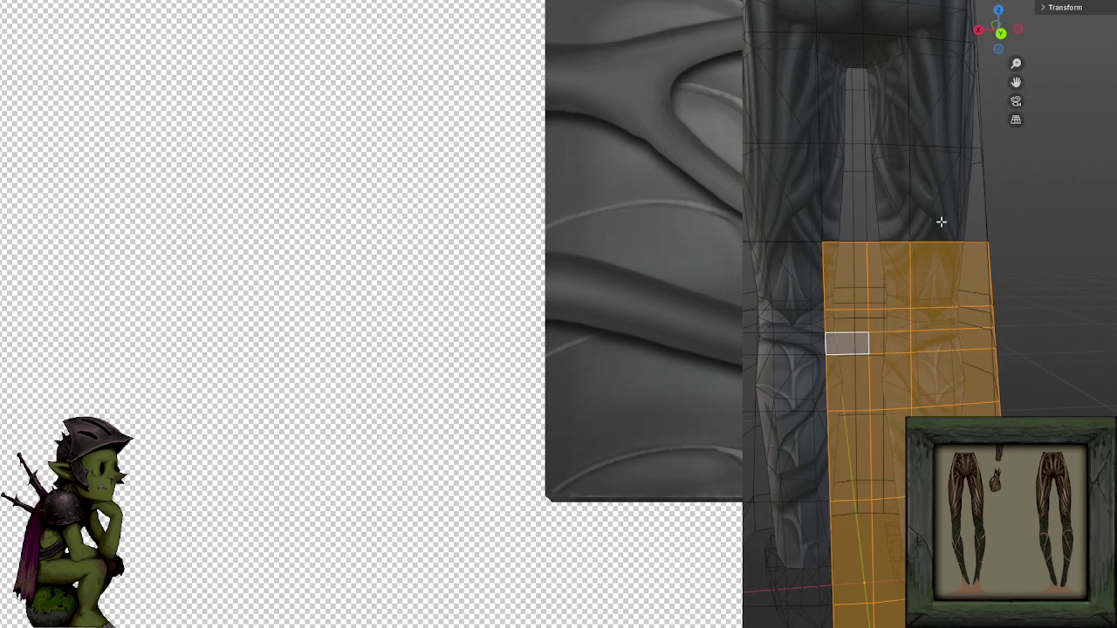
key(h)
drag(868, 276, 1066, 611)
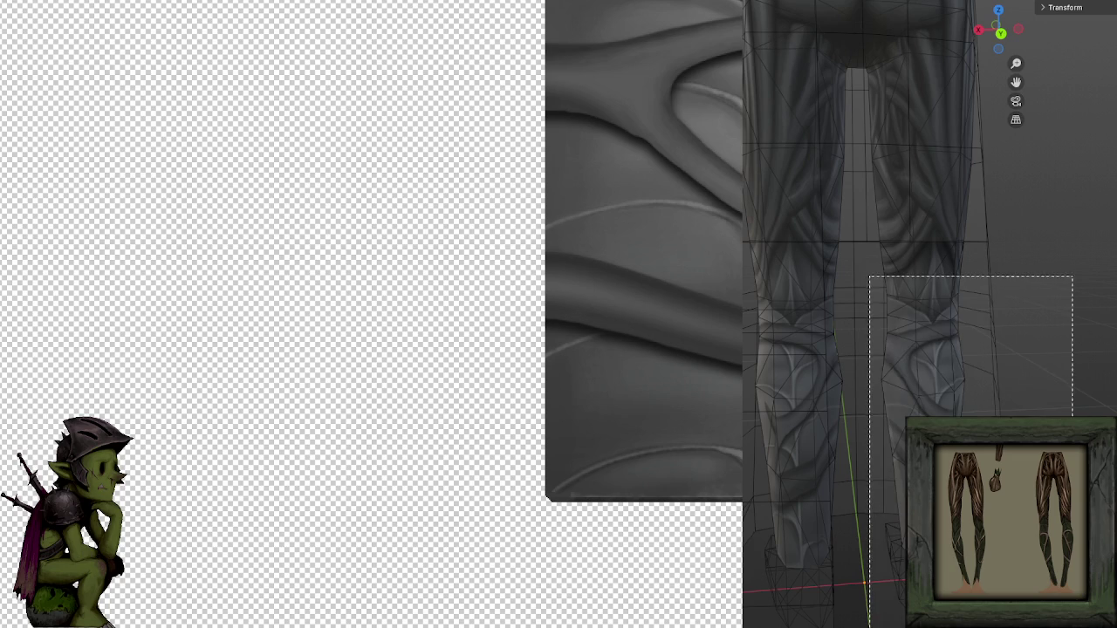
key(h)
drag(870, 284, 943, 429)
key(h)
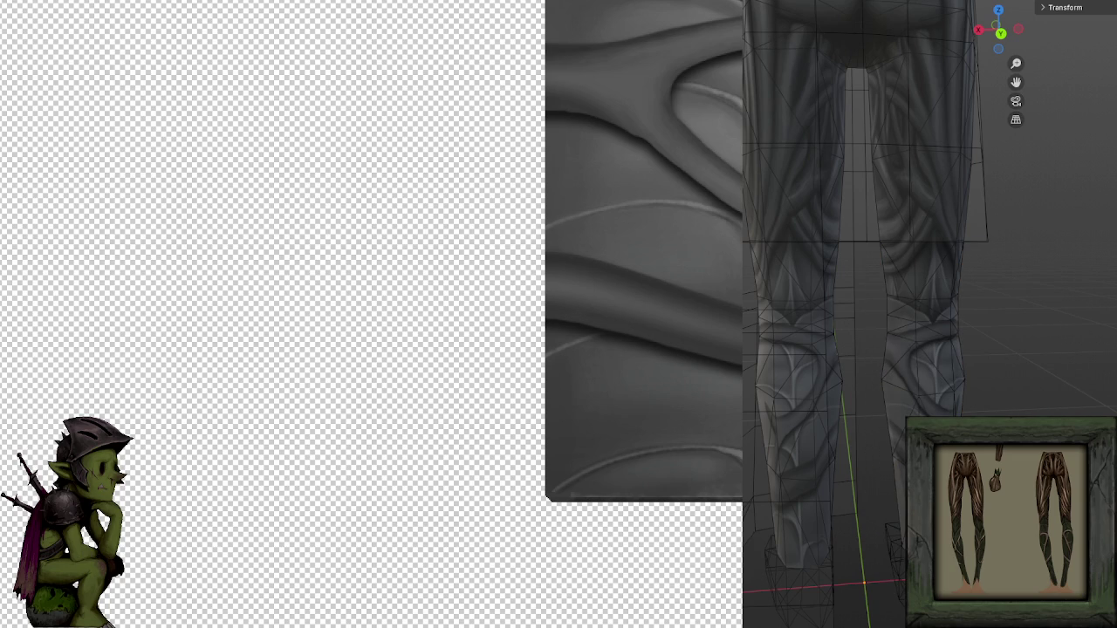
Select the linked inner pants mesh and hide it to expose the textured leg.
scroll(947, 314, down, 3)
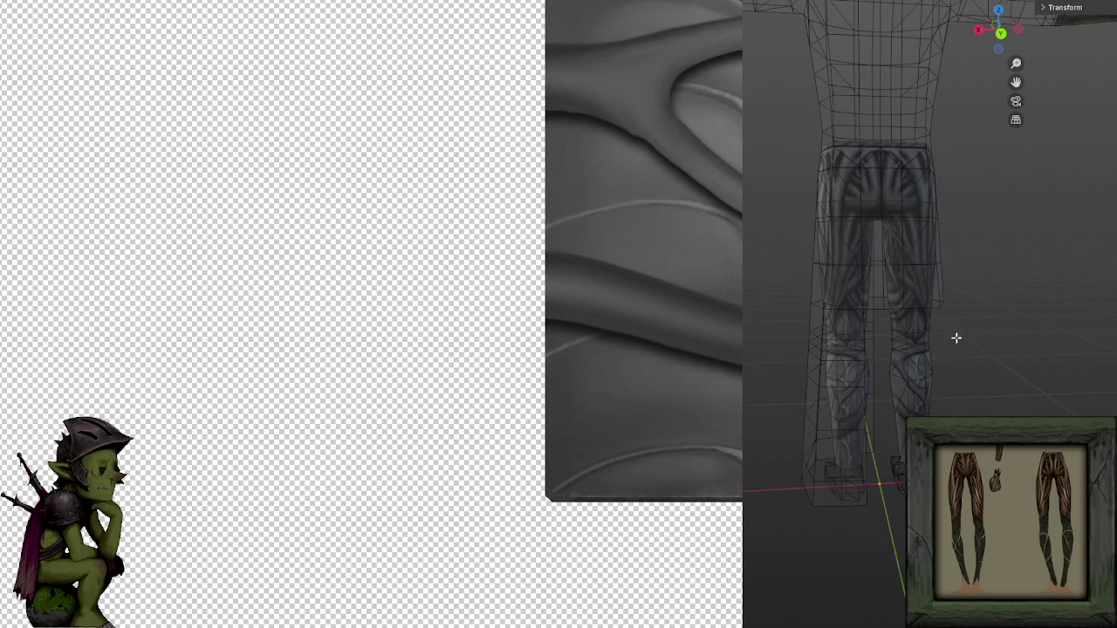
key(a)
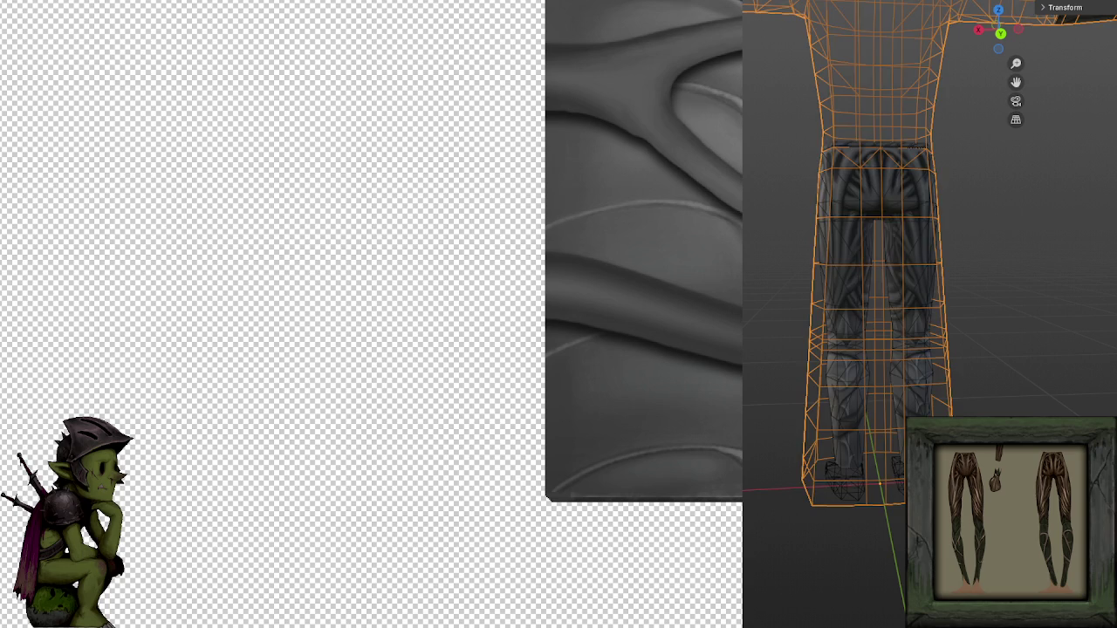
key(alt+a)
key(l)
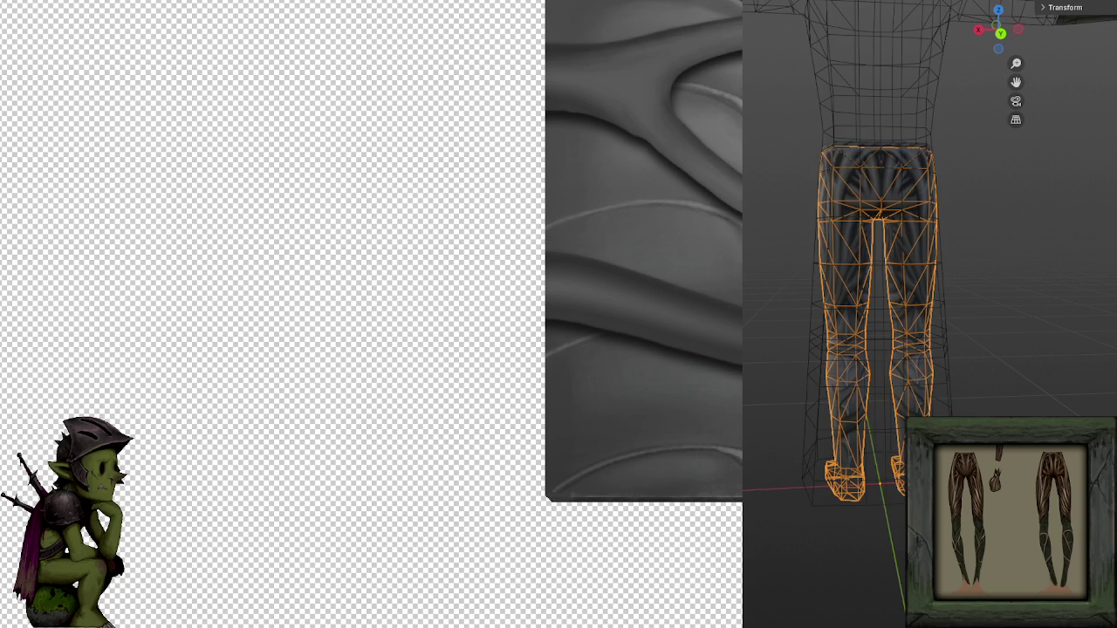
key(h)
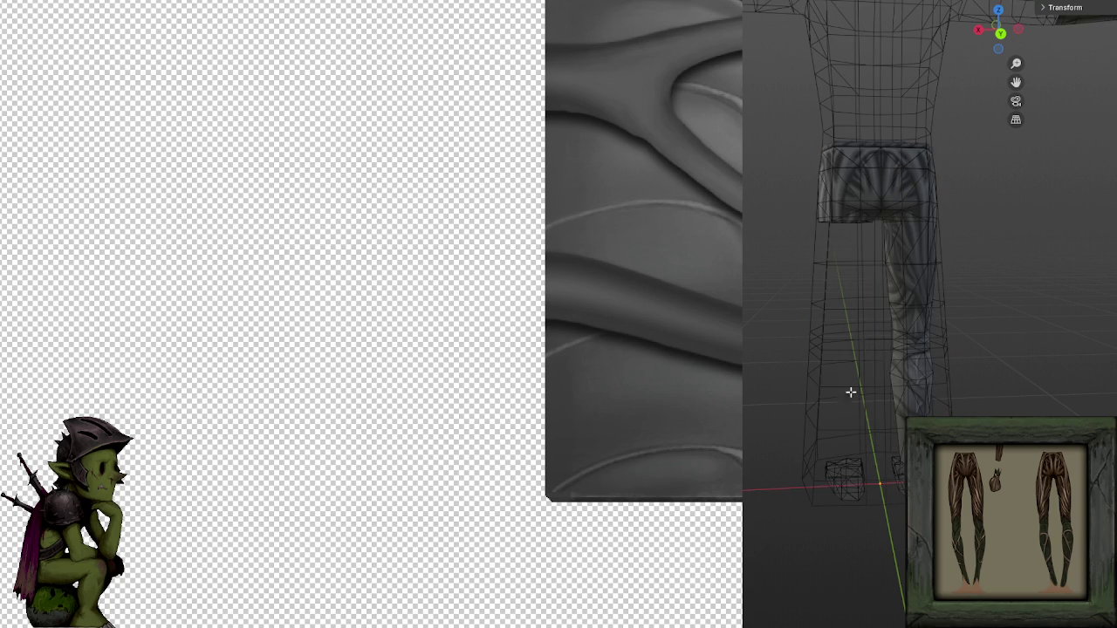
scroll(862, 382, up, 3)
scroll(823, 422, up, 3)
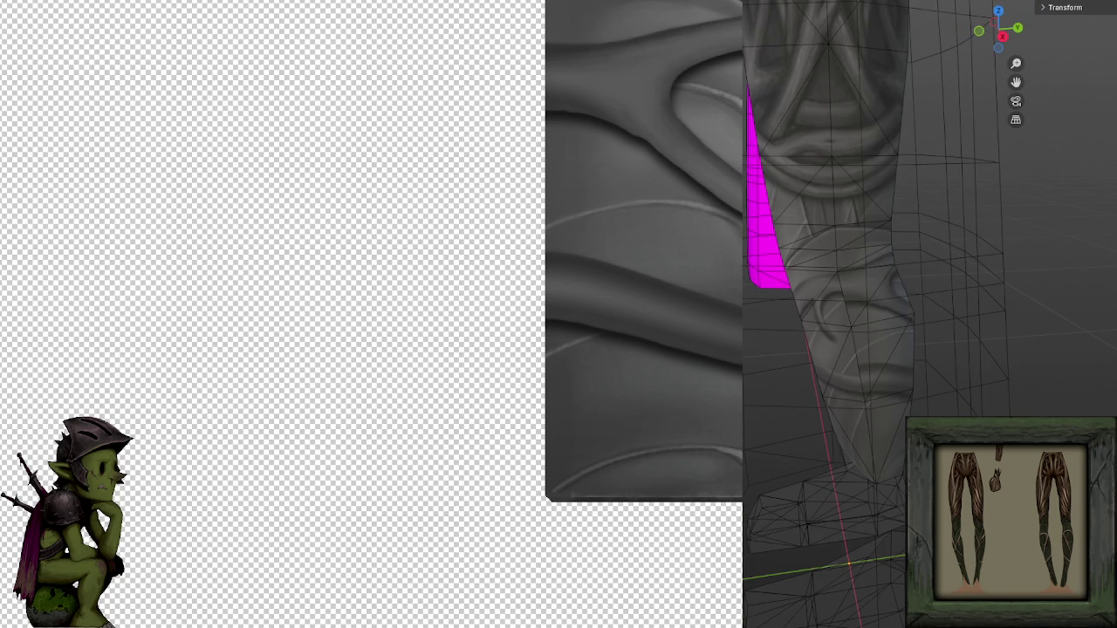
Zoom in closely on the thorny vine running down the pants leg.
scroll(846, 333, up, 1)
scroll(846, 332, up, 2)
scroll(848, 312, up, 1)
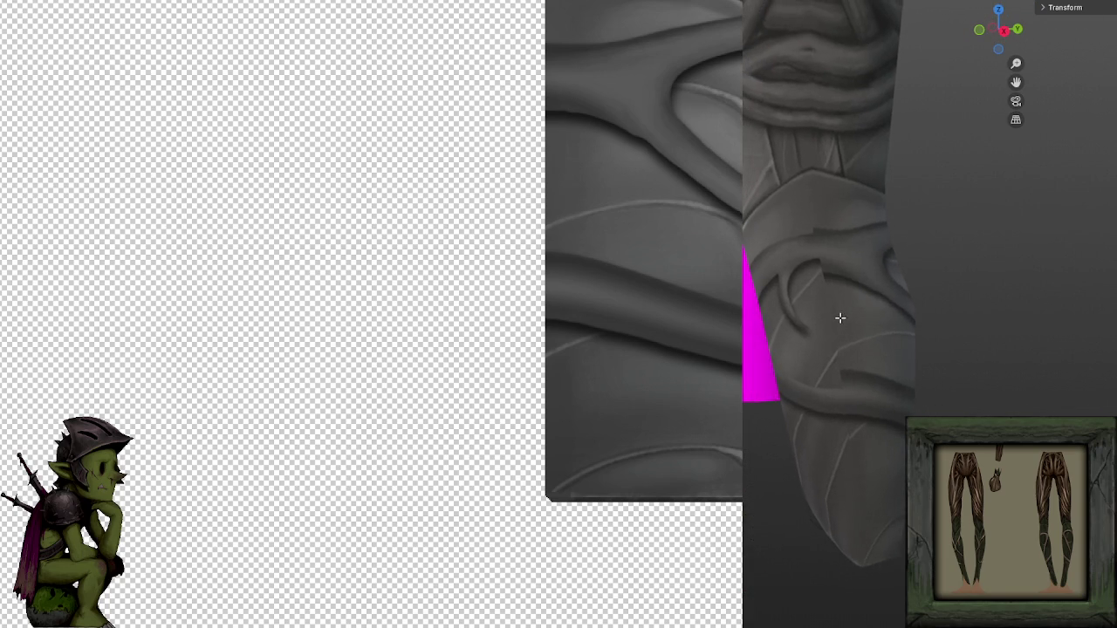
scroll(841, 317, up, 2)
scroll(863, 328, up, 1)
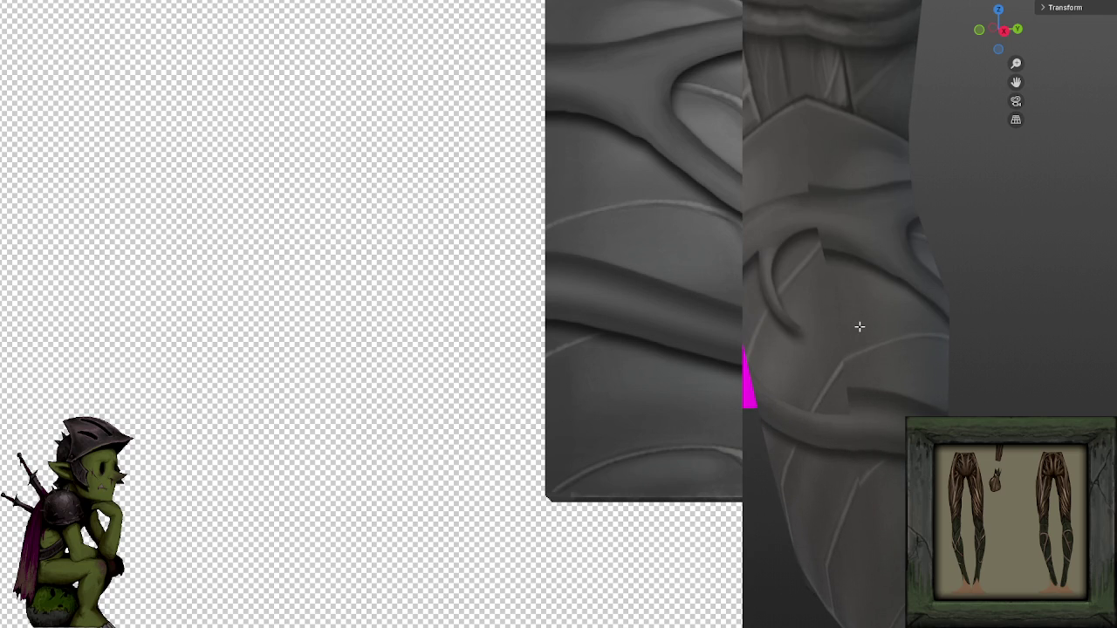
scroll(529, 234, up, 1)
scroll(466, 247, up, 1)
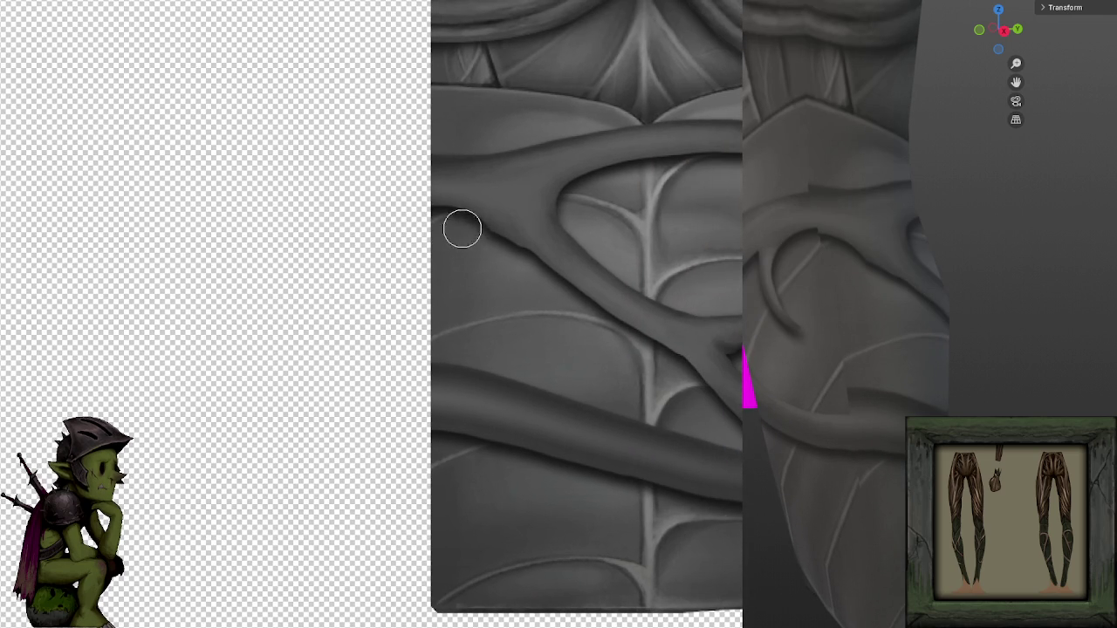
scroll(458, 240, up, 1)
scroll(516, 300, up, 1)
scroll(474, 236, up, 1)
scroll(564, 299, up, 1)
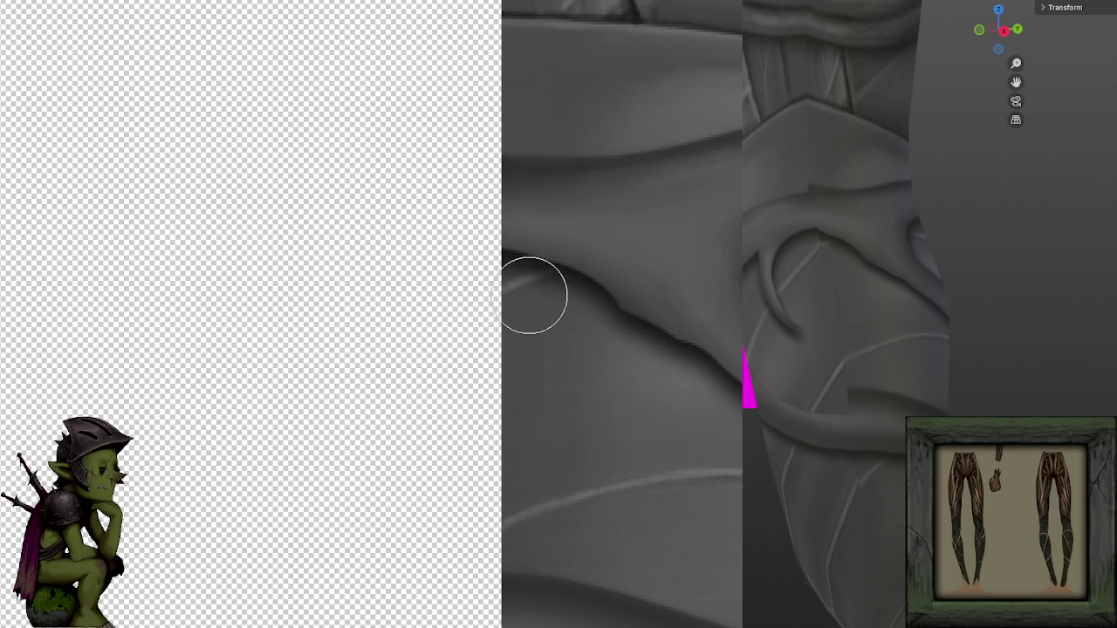
scroll(531, 283, up, 1)
Push the vine's dark underside edge into a higher, smoother curve, undoing the final stroke.
mouse_move(478, 297)
mouse_down()
mouse_move(599, 337)
mouse_move(511, 299)
mouse_move(631, 349)
mouse_move(524, 317)
mouse_move(657, 368)
mouse_move(514, 304)
mouse_move(593, 341)
mouse_move(544, 327)
mouse_move(523, 294)
mouse_move(572, 311)
mouse_move(617, 339)
mouse_move(533, 302)
mouse_move(576, 304)
mouse_move(631, 337)
mouse_up()
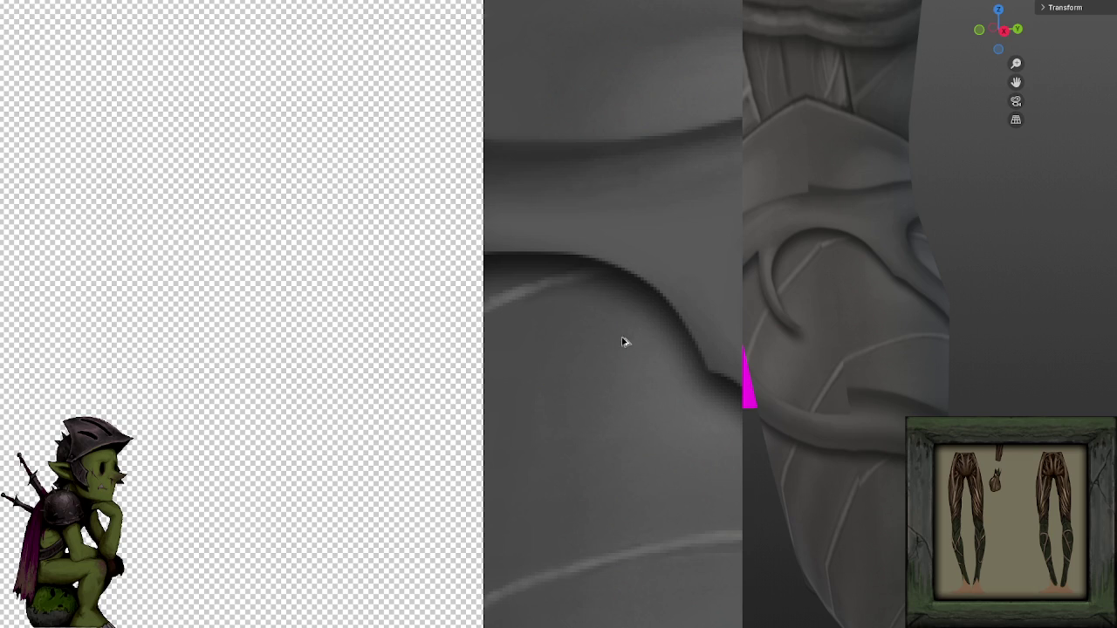
drag(652, 307, 642, 305)
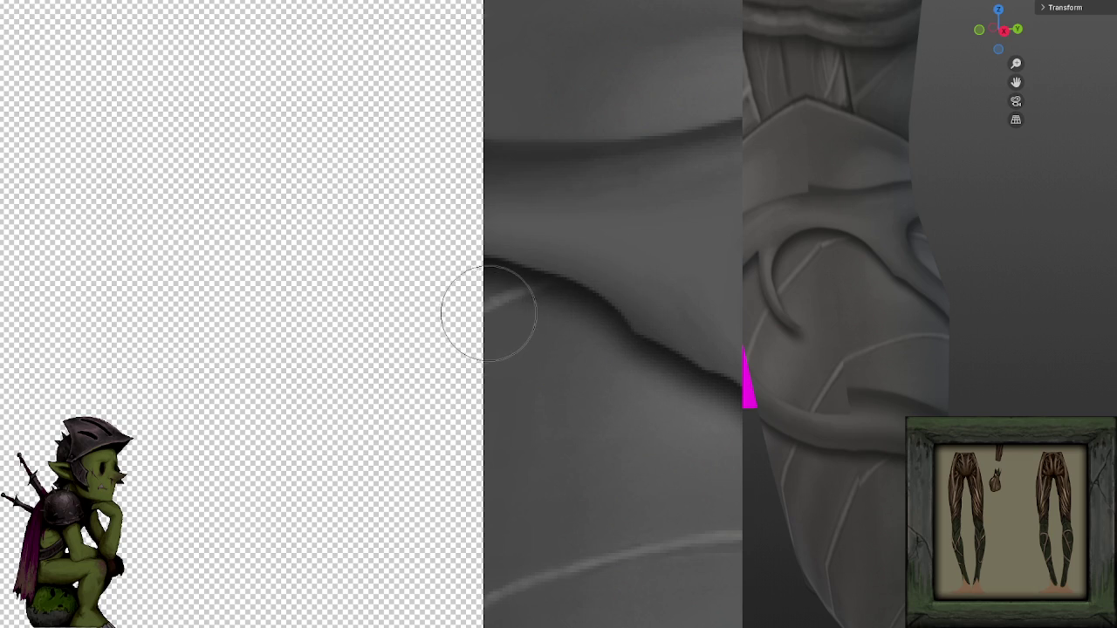
mouse_move(536, 304)
mouse_down()
mouse_move(593, 319)
mouse_move(673, 419)
mouse_up()
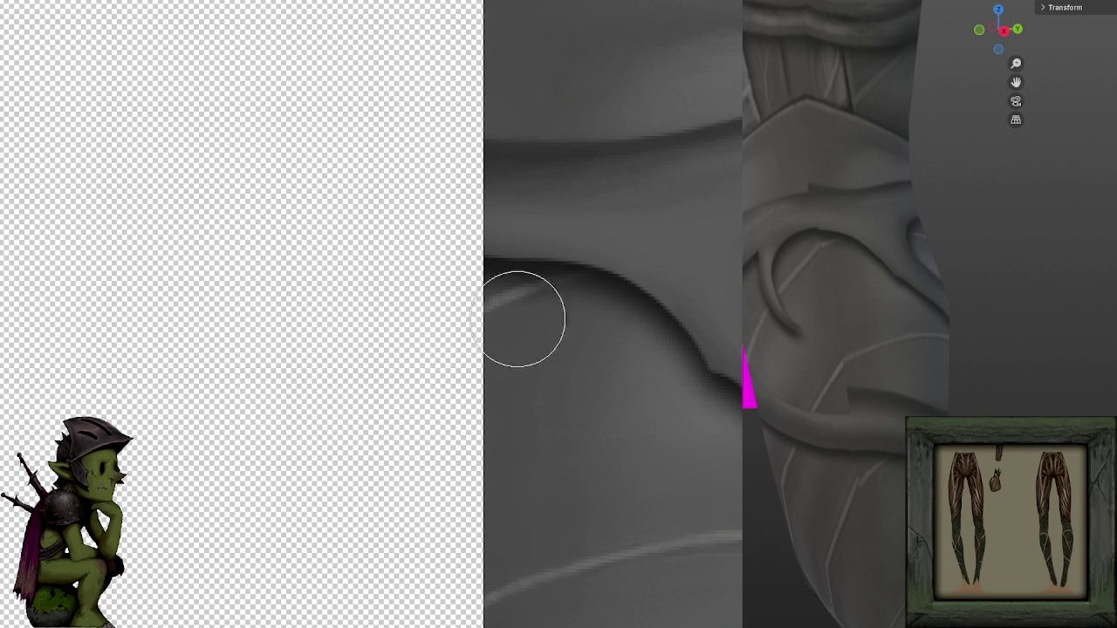
drag(529, 305, 684, 392)
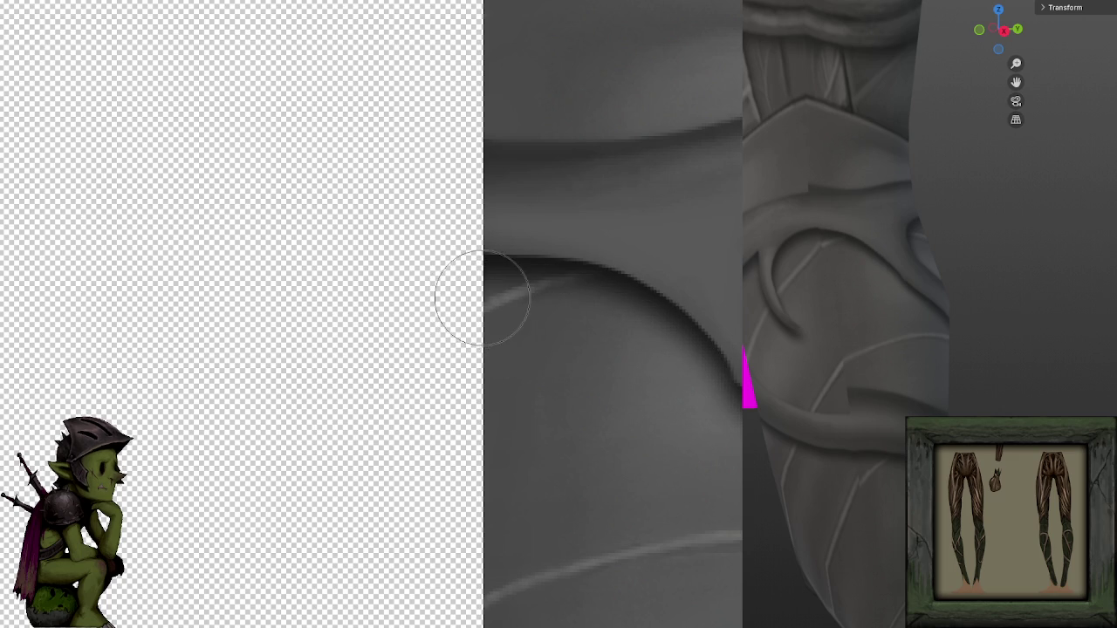
drag(484, 301, 686, 398)
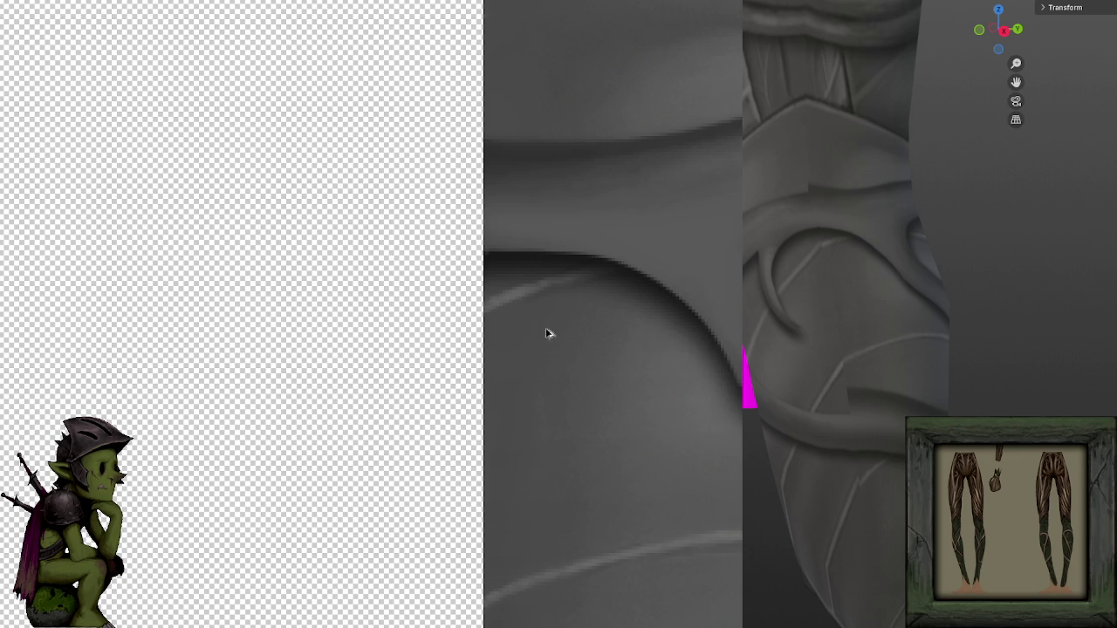
key(ctrl+z)
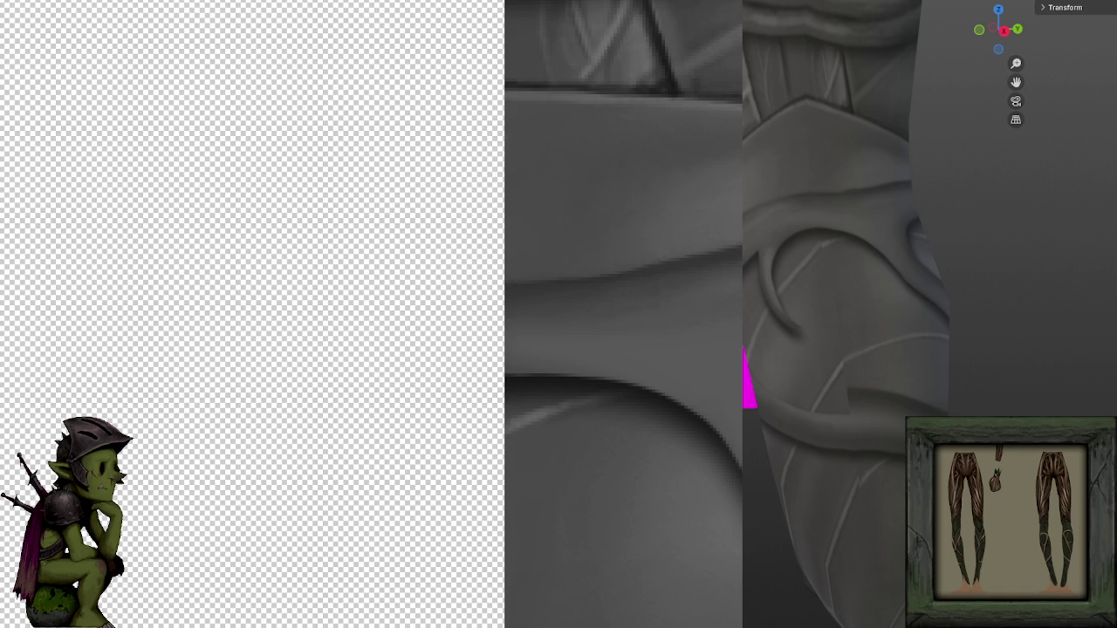
Zoom in and brighten the leaf while lowering the branch's top edge.
scroll(663, 157, up, 3)
scroll(641, 218, down, 1)
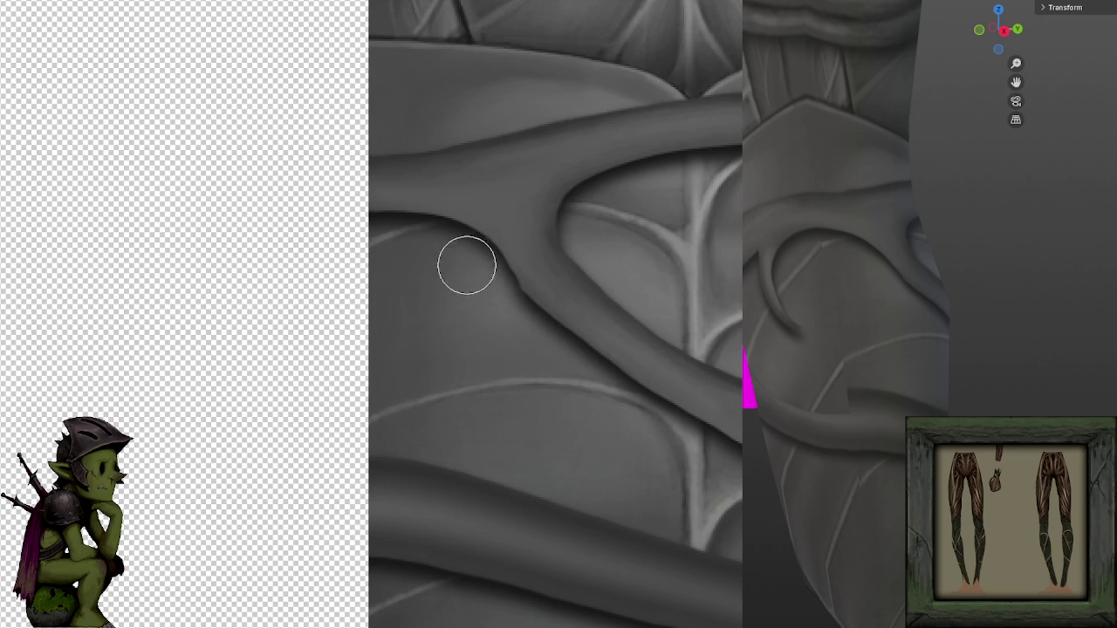
scroll(703, 233, up, 1)
scroll(698, 210, up, 2)
scroll(681, 167, up, 2)
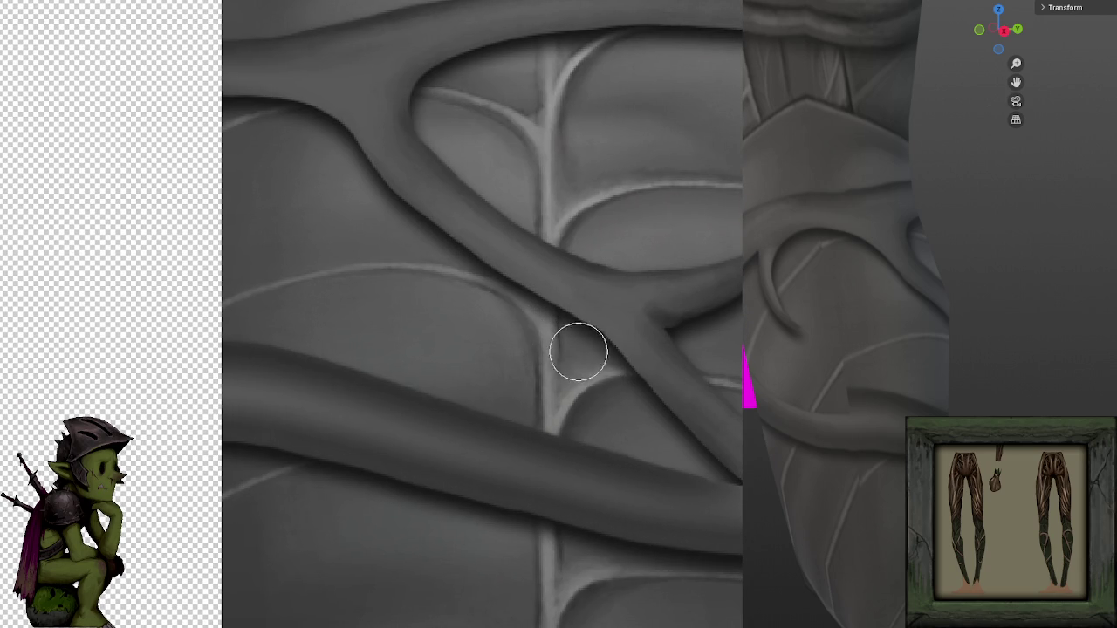
drag(607, 227, 721, 251)
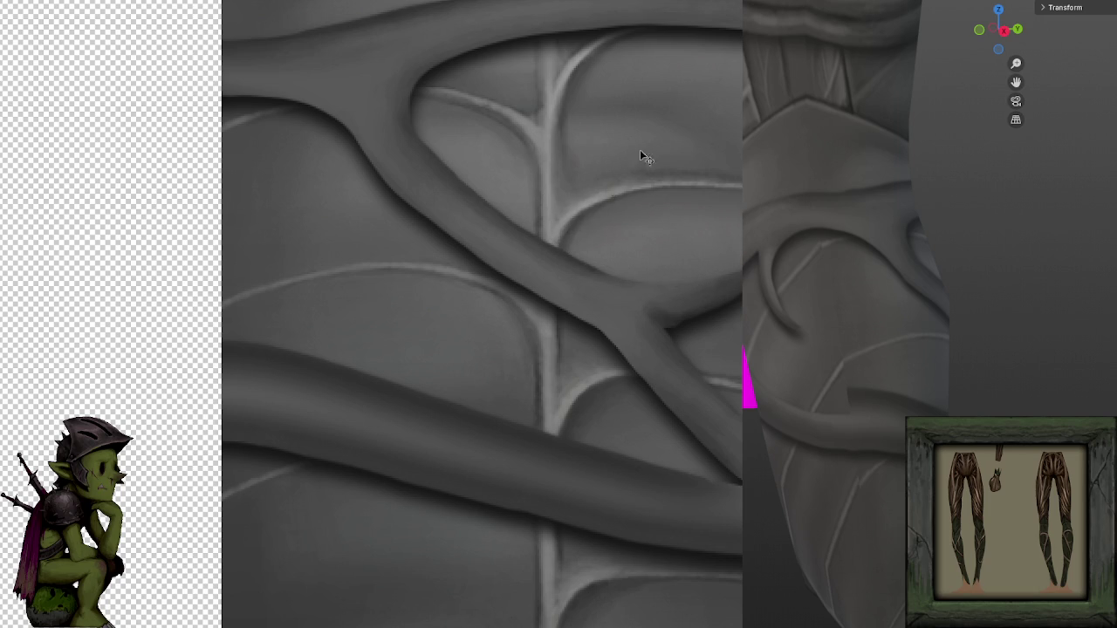
Fill in the dark band so it blends into the vine.
scroll(633, 166, down, 2)
scroll(673, 218, up, 1)
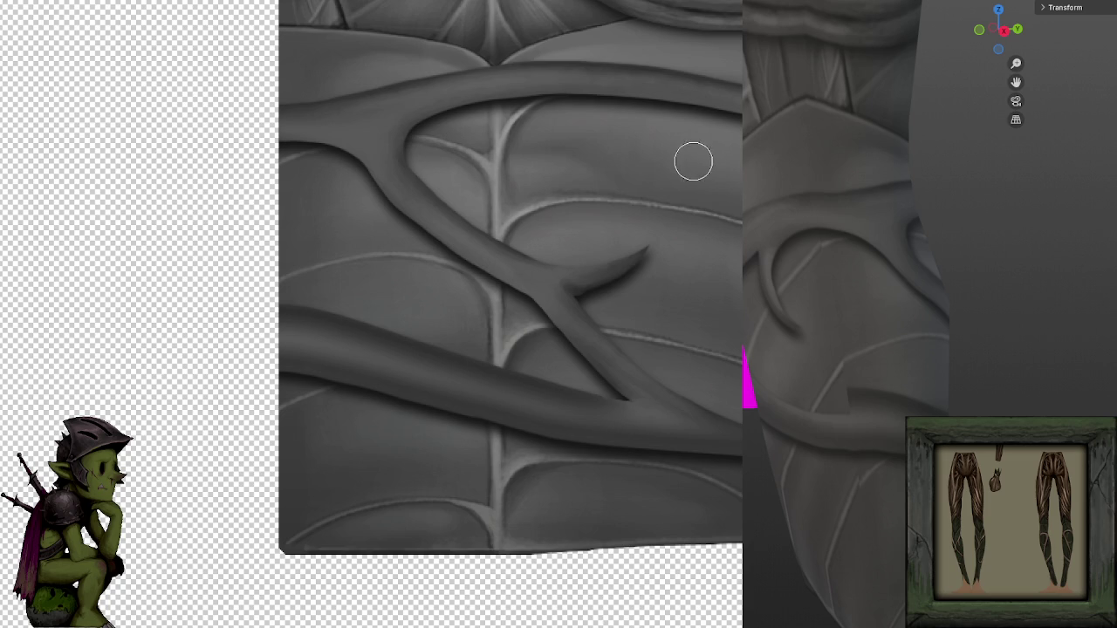
scroll(675, 215, down, 1)
scroll(646, 294, up, 2)
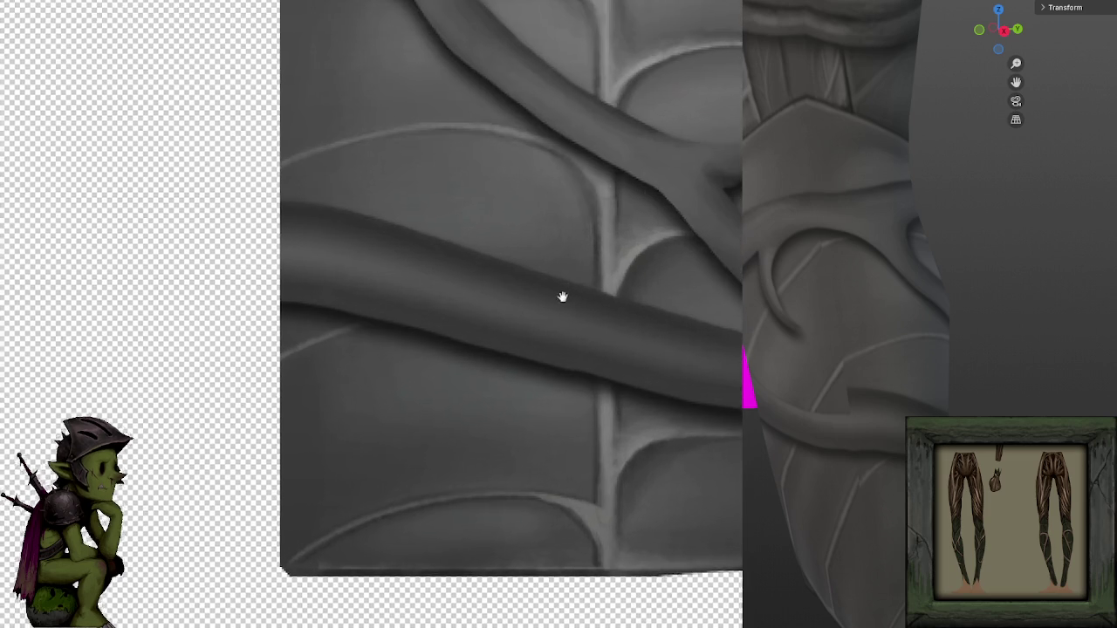
scroll(551, 299, up, 1)
scroll(611, 262, up, 1)
scroll(474, 187, up, 1)
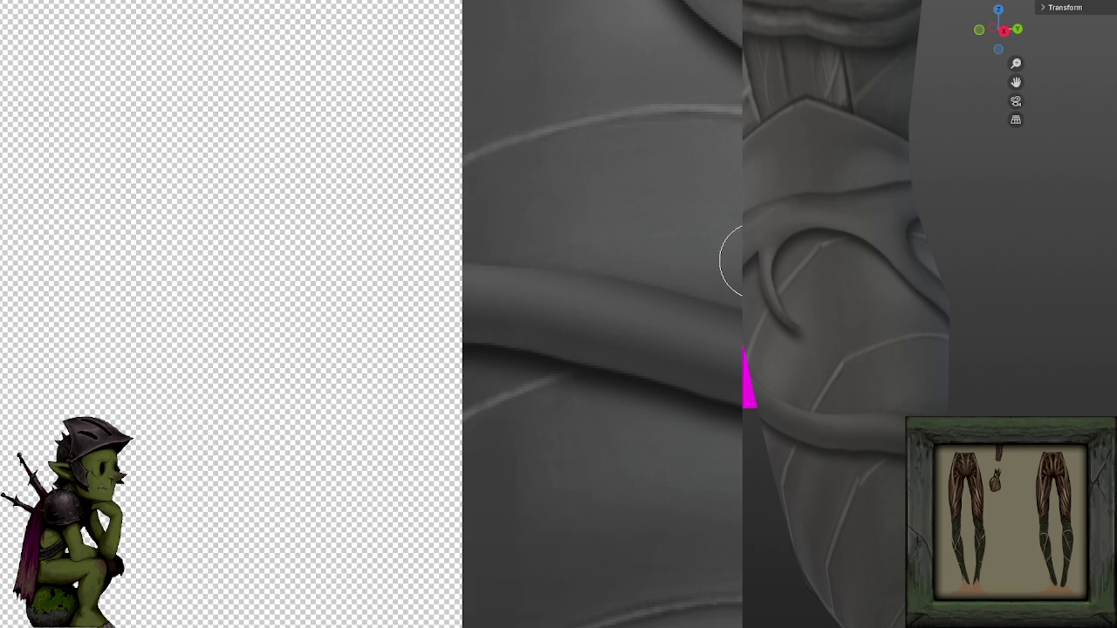
scroll(728, 207, up, 3)
scroll(681, 95, down, 1)
scroll(680, 95, up, 2)
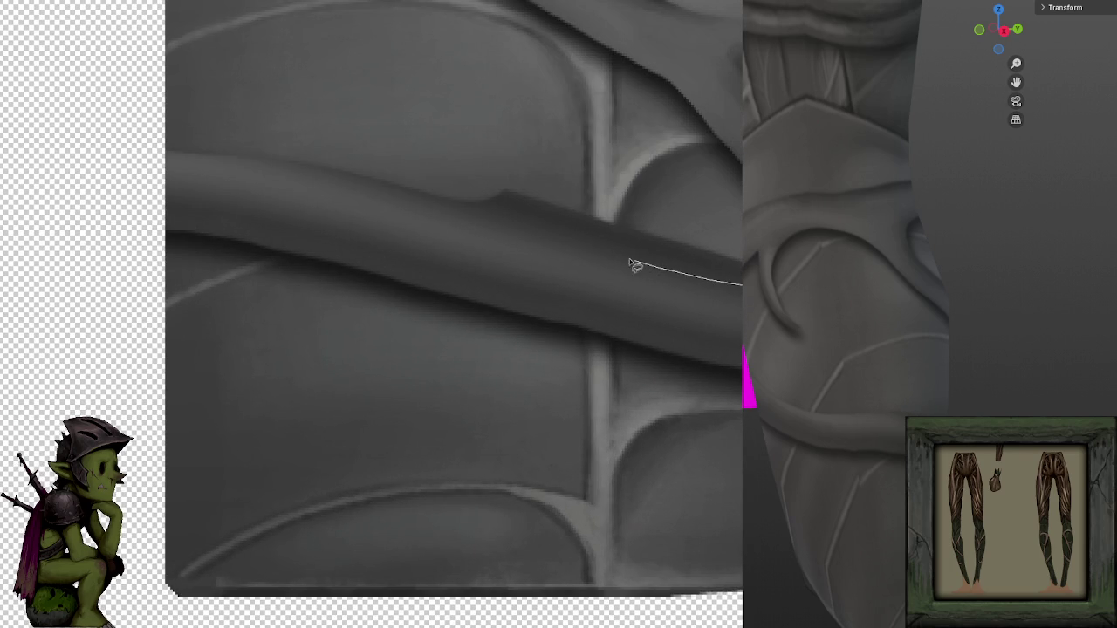
drag(447, 200, 628, 149)
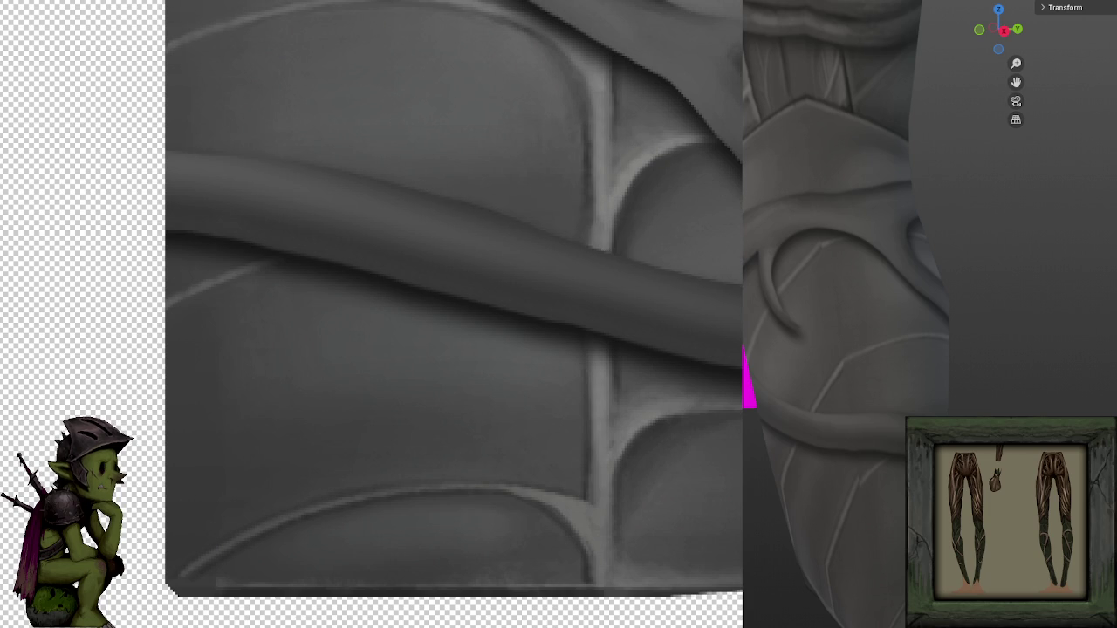
Pan the texture to the left-hand leaves and view the trouser leg from the front in Blender.
drag(287, 327, 407, 357)
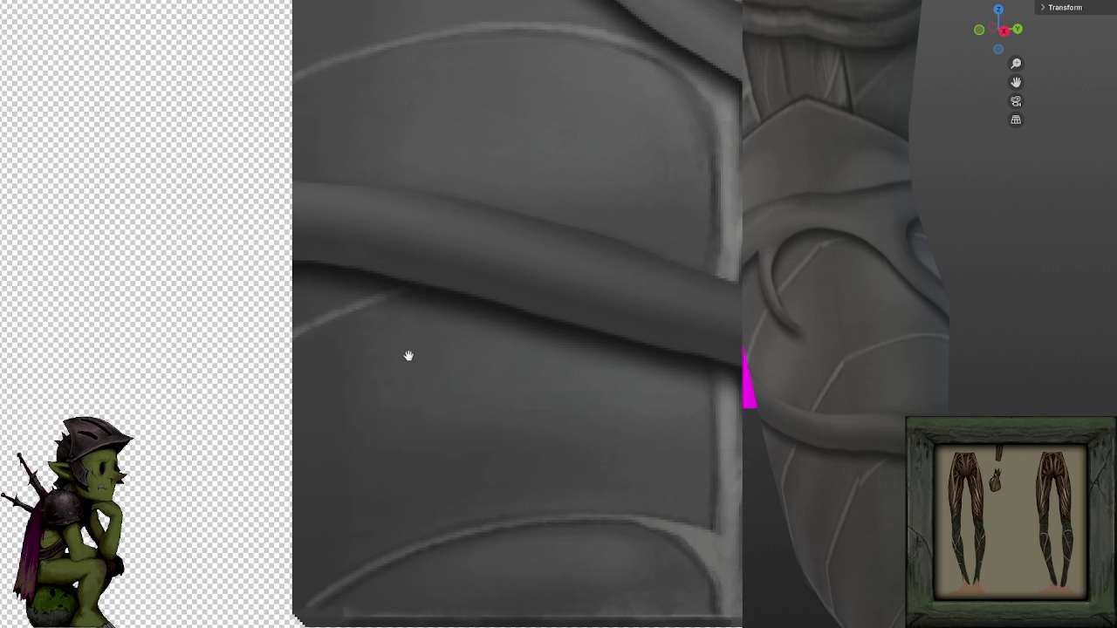
scroll(355, 357, down, 1)
scroll(354, 357, down, 3)
scroll(354, 357, up, 1)
scroll(586, 300, down, 2)
scroll(591, 292, down, 1)
scroll(593, 292, up, 1)
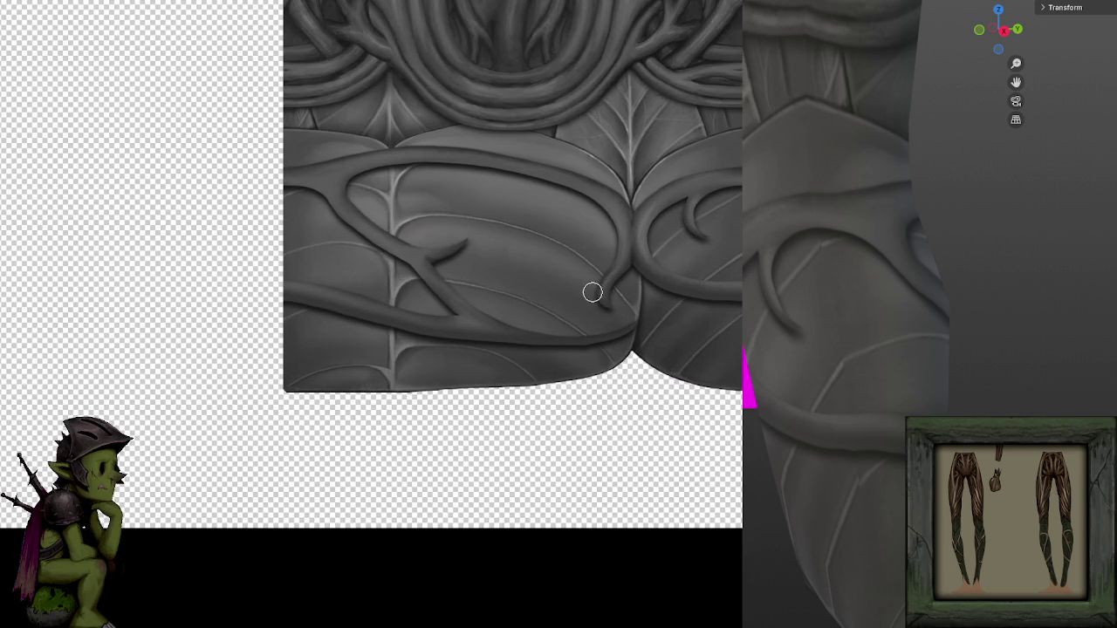
scroll(860, 381, down, 3)
scroll(861, 382, down, 2)
mouse_move(811, 392)
mouse_down()
mouse_move(1007, 407)
mouse_move(858, 401)
mouse_move(993, 413)
mouse_move(938, 439)
mouse_move(969, 436)
mouse_up()
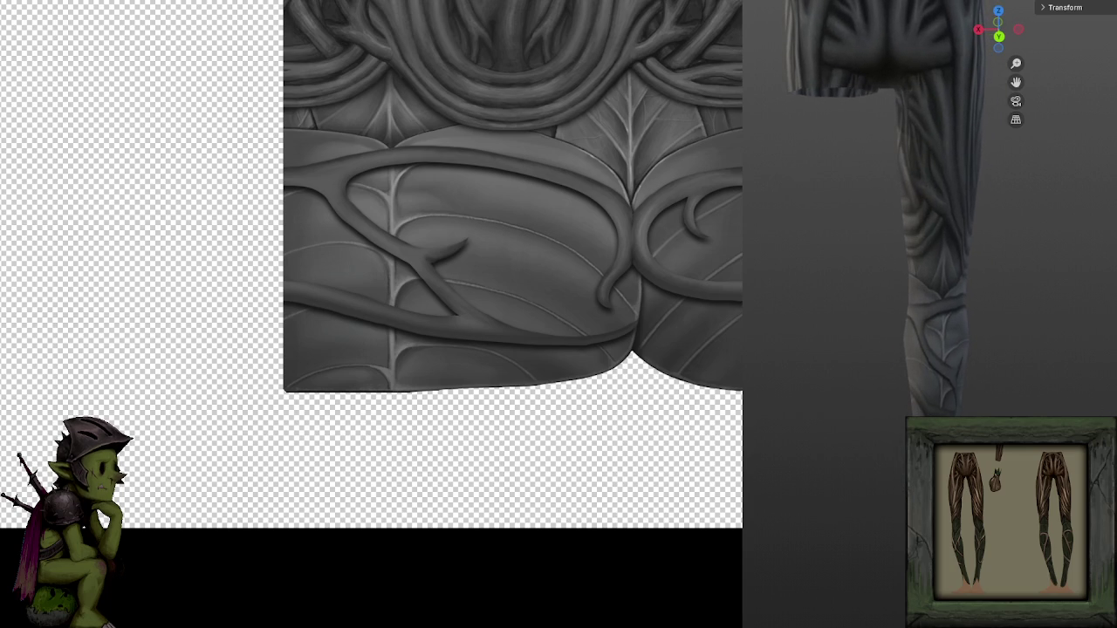
scroll(611, 318, up, 2)
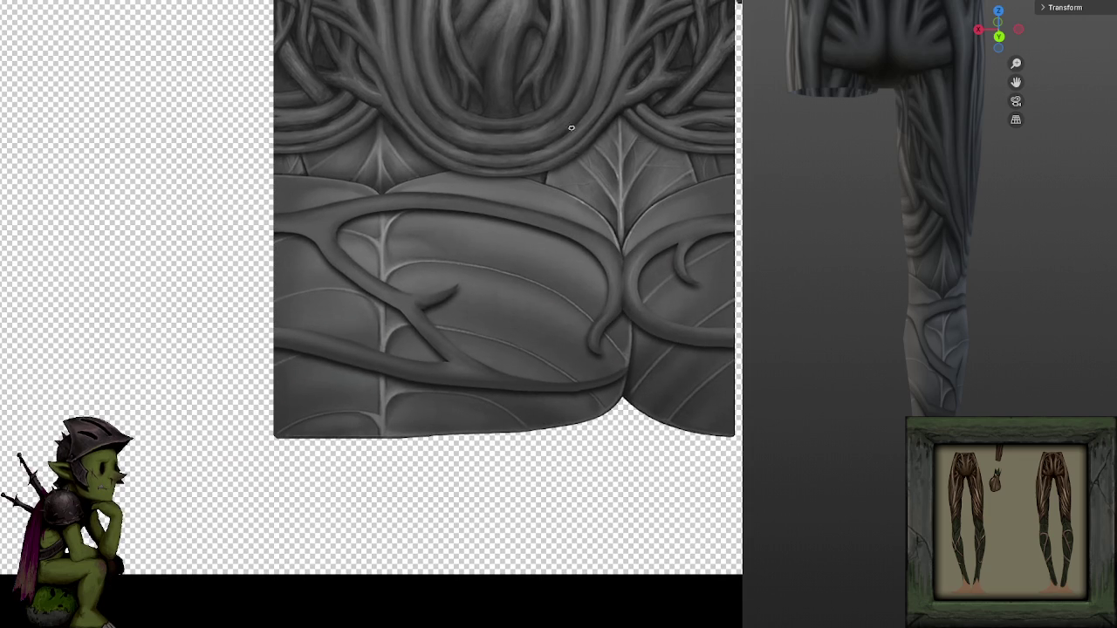
scroll(572, 134, down, 2)
Fill the transparent background grey with the Paint Bucket and save NightHarborPlate_A.psd.
key(f)
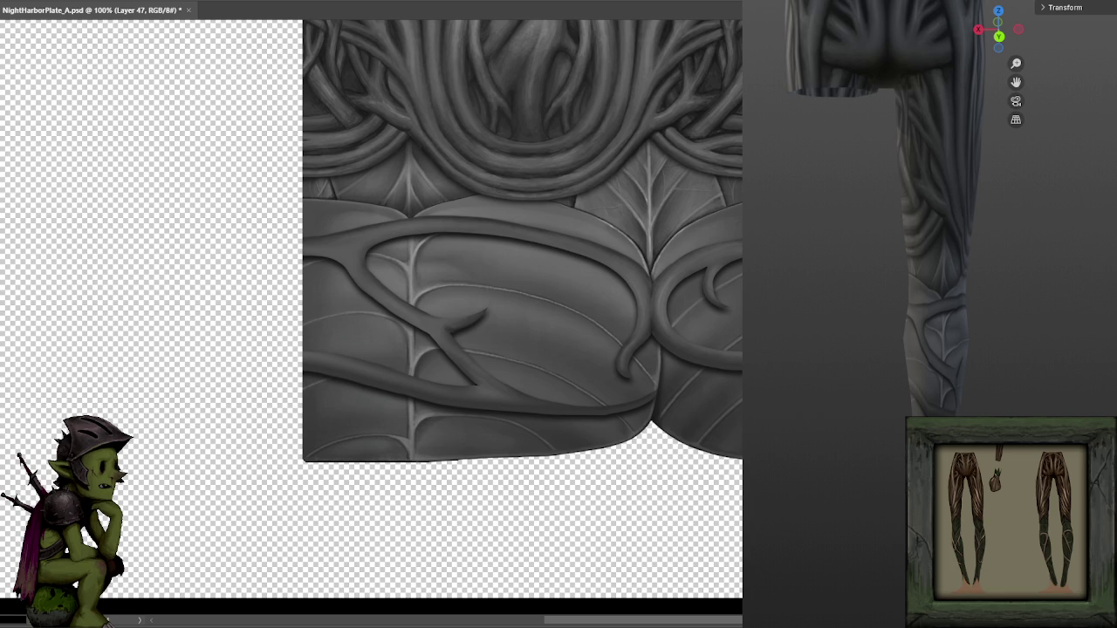
key(F6)
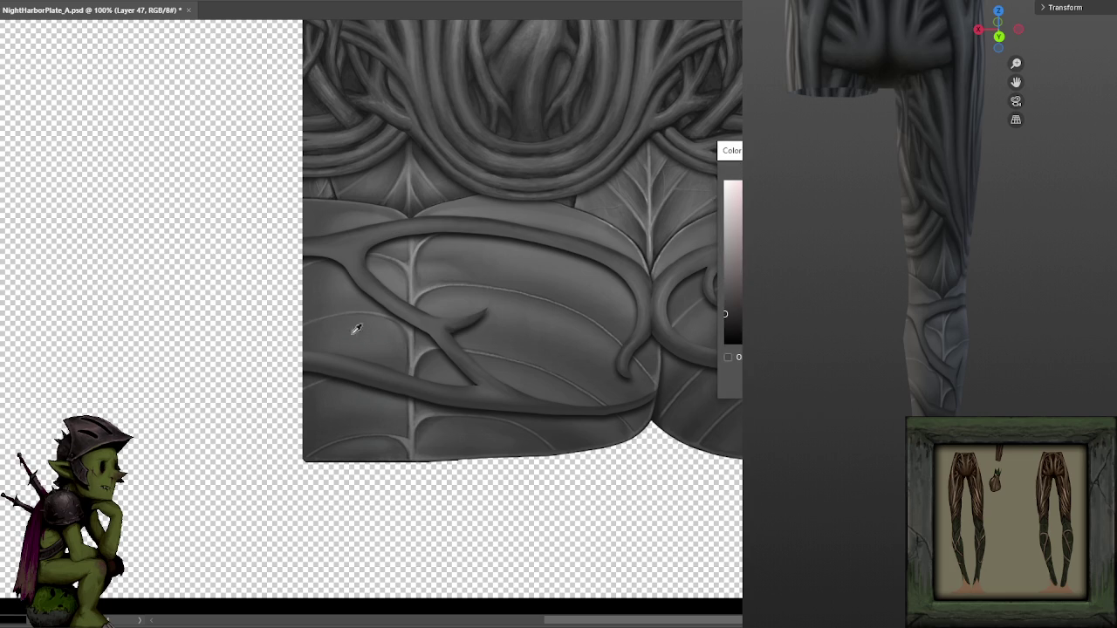
key(F6)
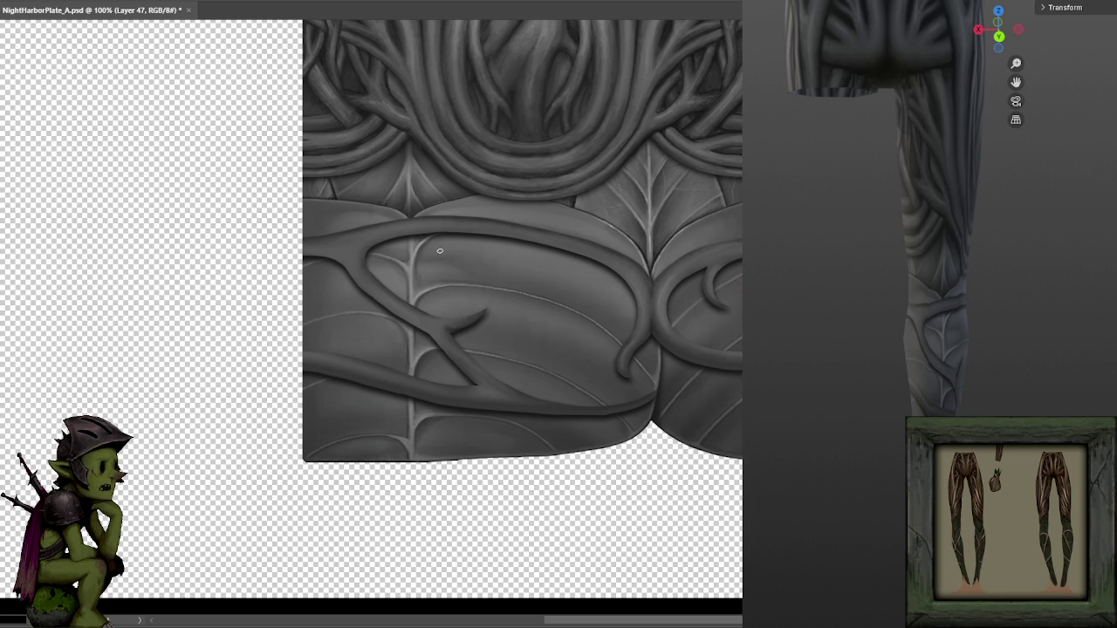
right_click(2, 160)
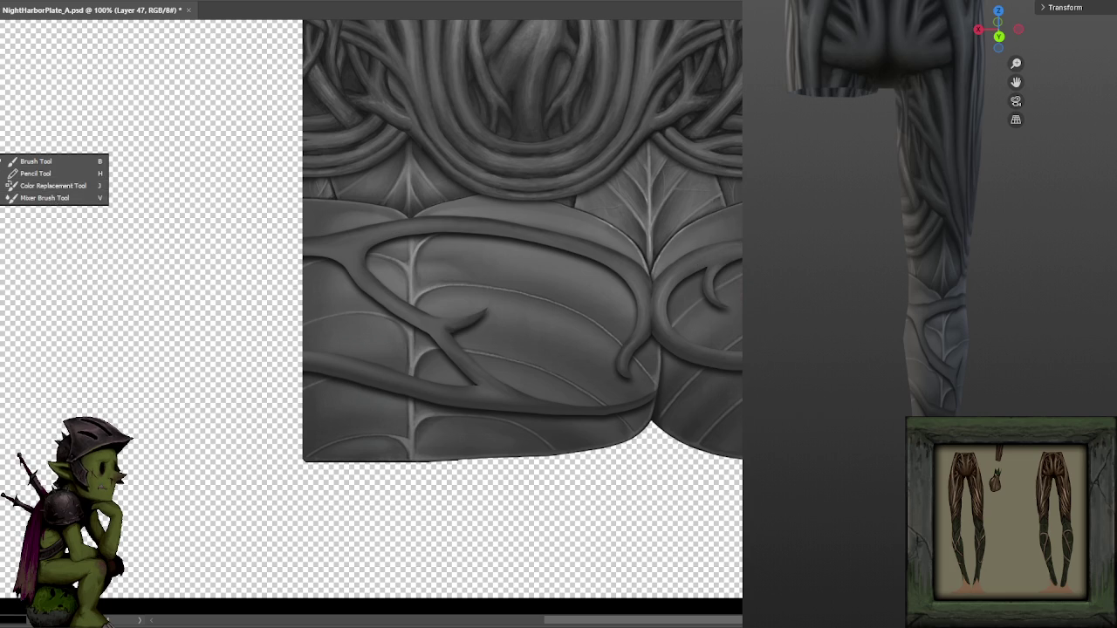
right_click(2, 228)
click(78, 231)
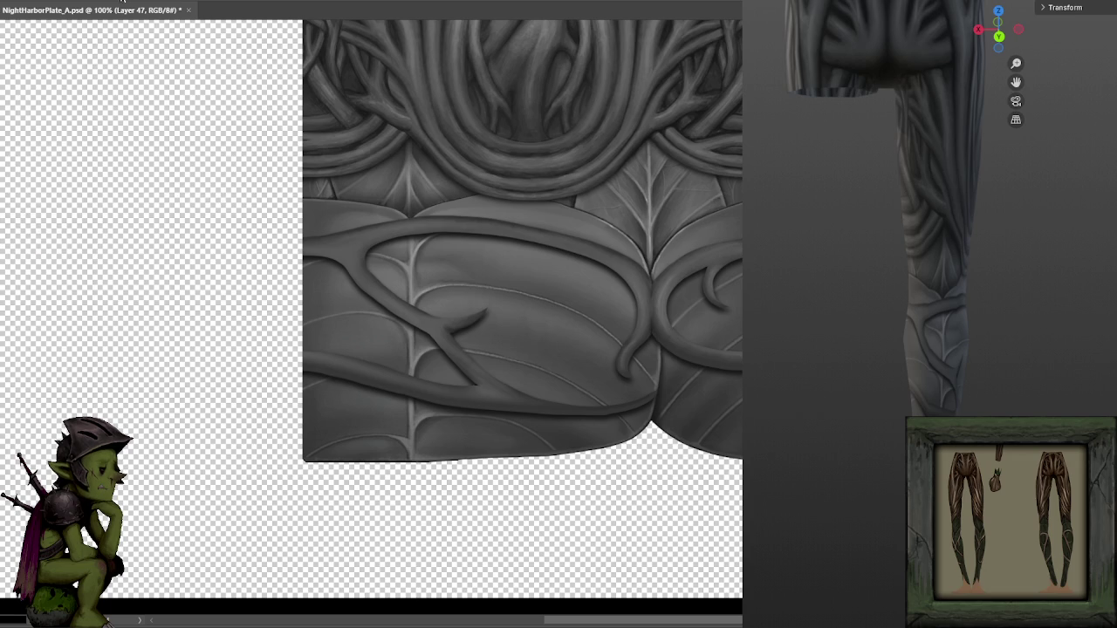
right_click(2, 228)
click(64, 244)
right_click(2, 228)
click(50, 240)
click(131, 206)
key(ctrl+s)
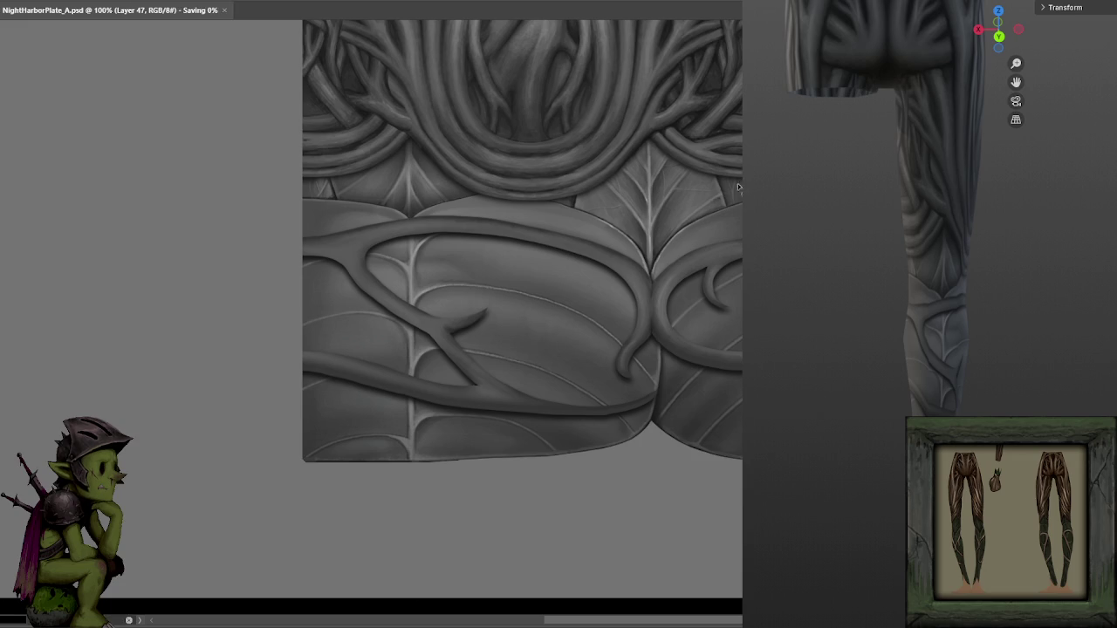
key(ctrl+z)
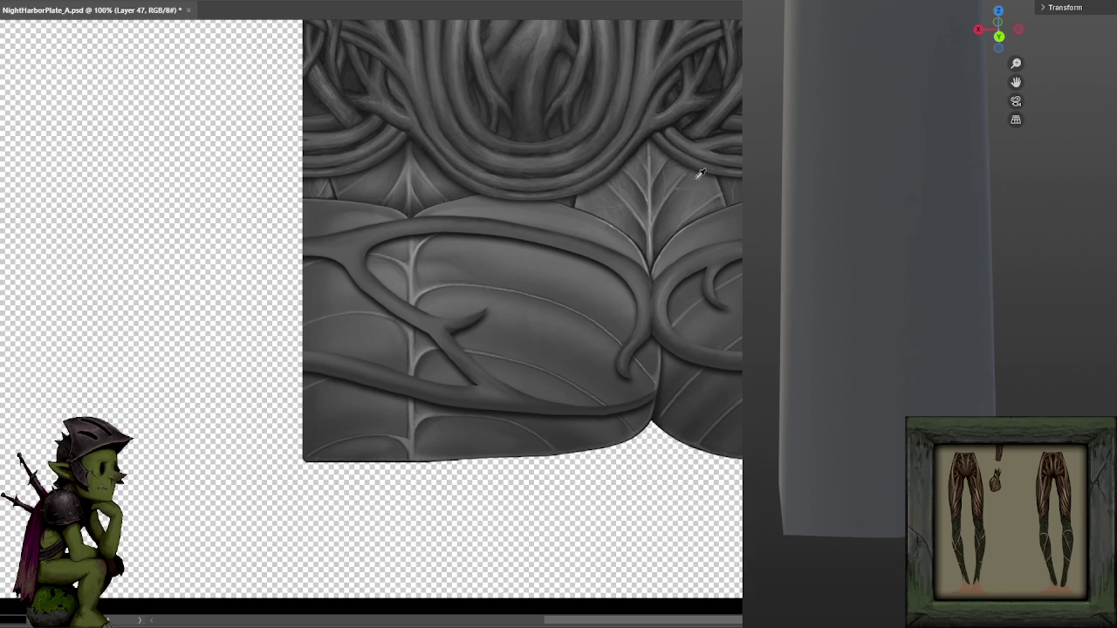
key(ctrl+minus)
key(ctrl+minus)
key(ctrl+minus)
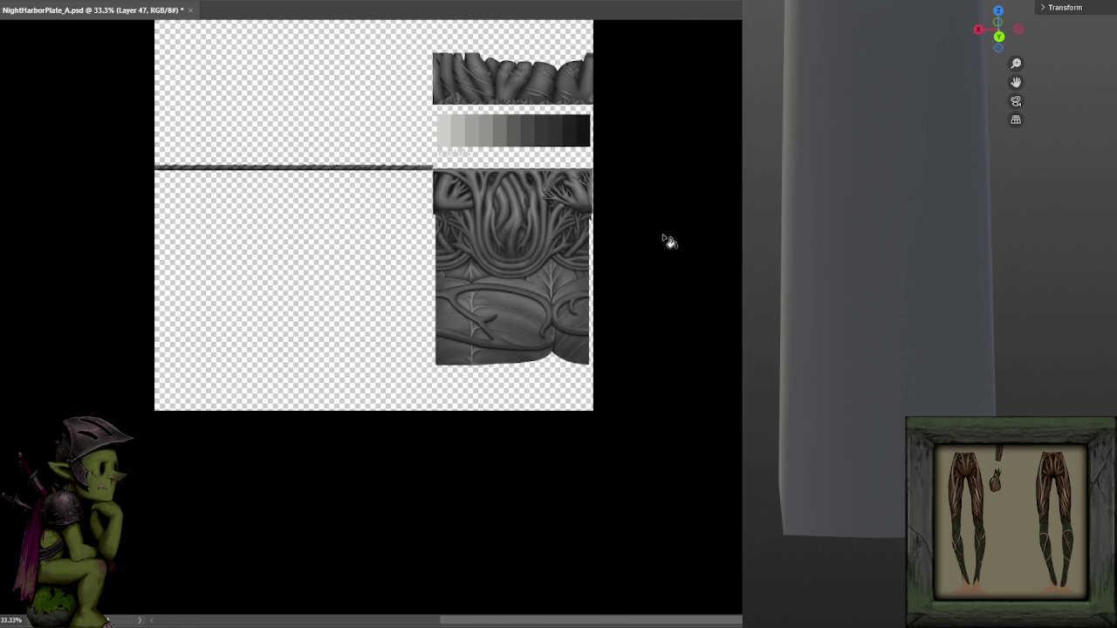
key(ctrl+shift+z)
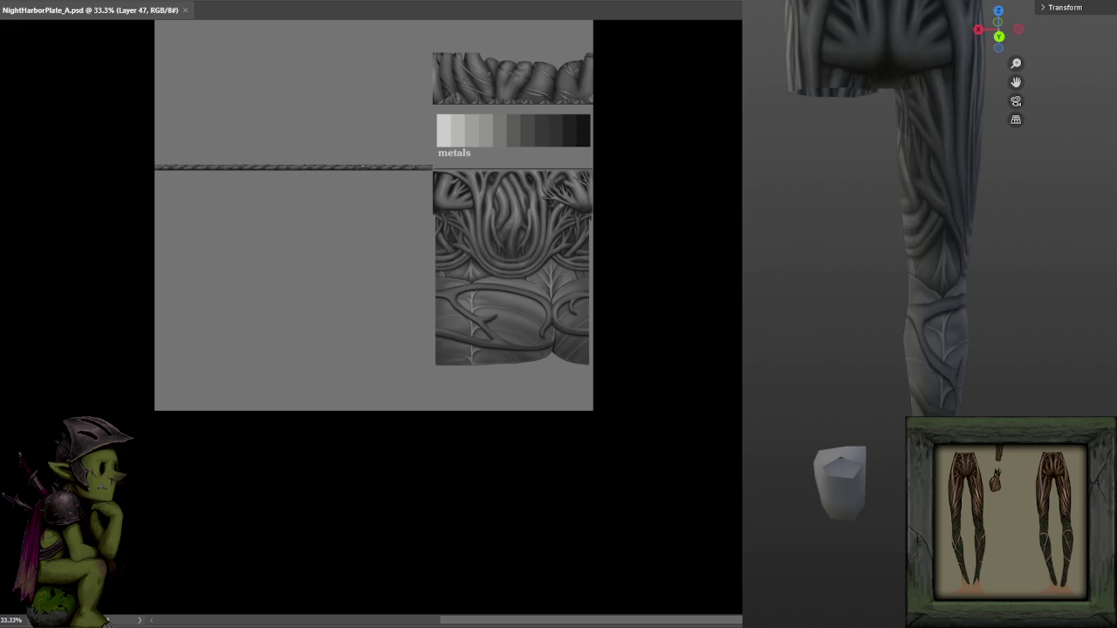
scroll(855, 239, up, 3)
scroll(916, 227, up, 2)
scroll(970, 207, up, 2)
scroll(963, 245, up, 2)
scroll(997, 242, up, 2)
scroll(989, 247, up, 2)
mouse_move(1018, 251)
mouse_down()
mouse_move(885, 291)
mouse_move(942, 282)
mouse_move(935, 304)
mouse_move(1105, 314)
mouse_move(262, 63)
mouse_up()
scroll(686, 227, up, 1)
key(ctrl+plus)
key(ctrl+plus)
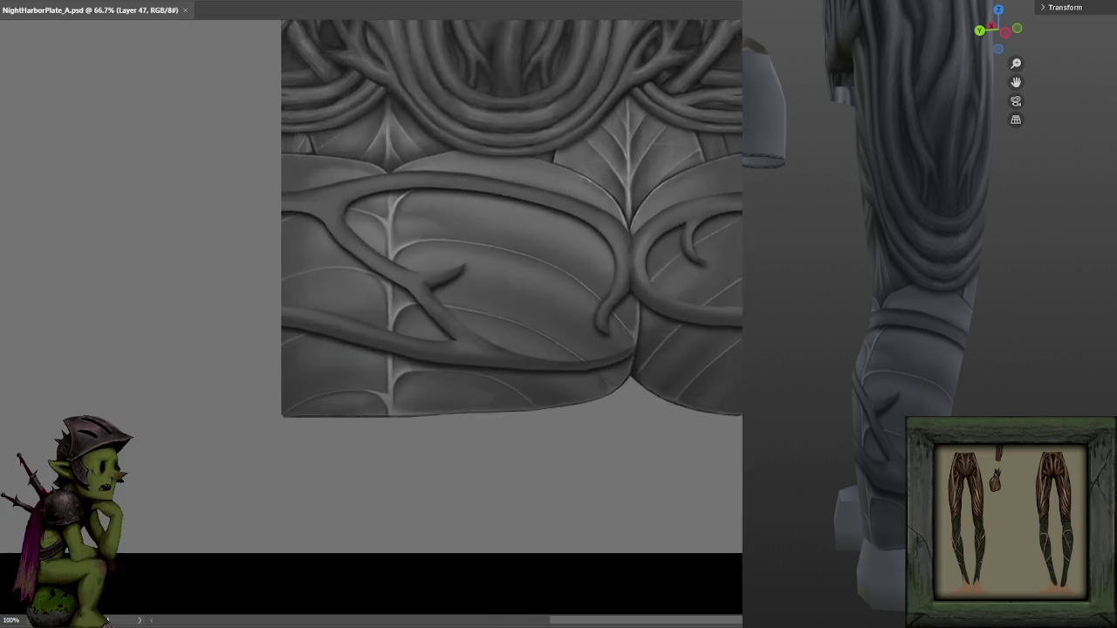
key(ctrl+plus)
key(ctrl+plus)
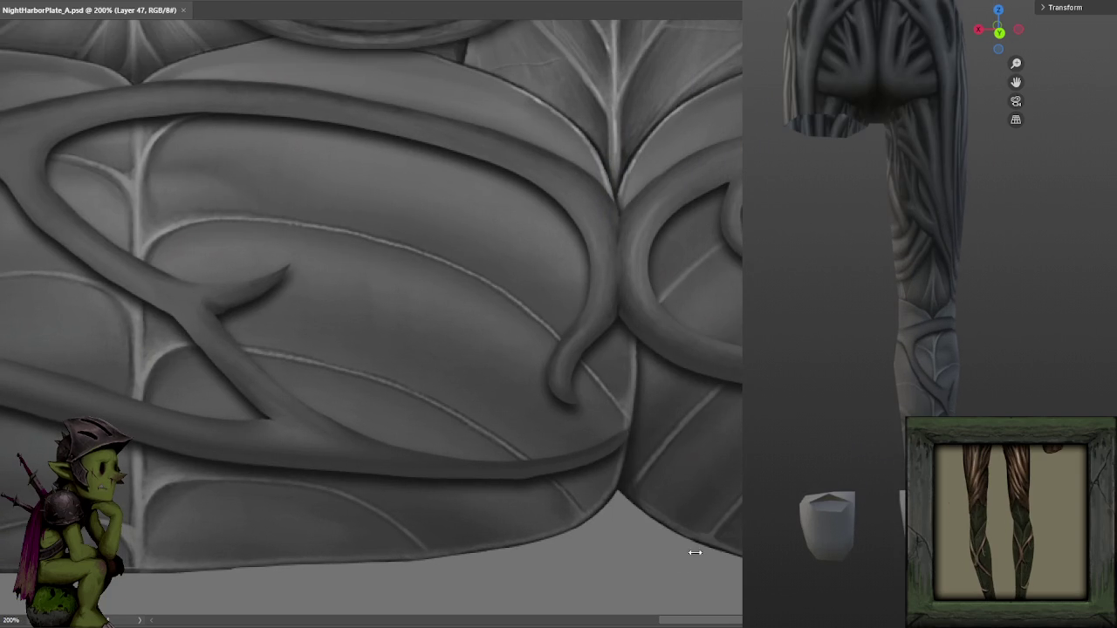
Zoom in on the lower leaf and paint soft shading beside its vein.
drag(293, 517, 602, 459)
key(ctrl+minus)
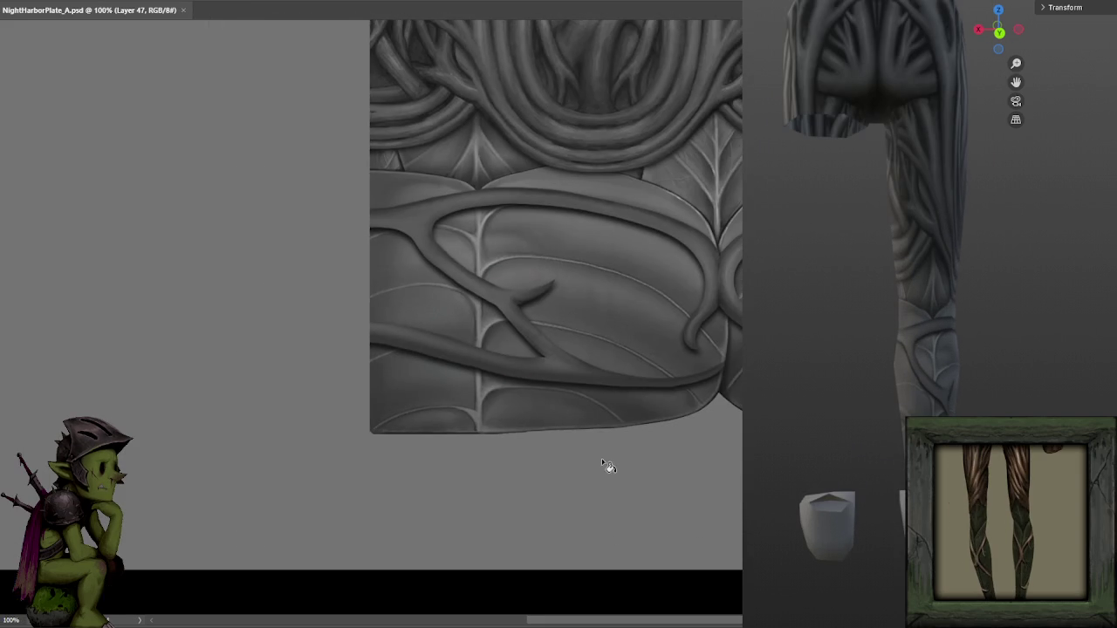
key(ctrl+plus)
drag(519, 371, 597, 307)
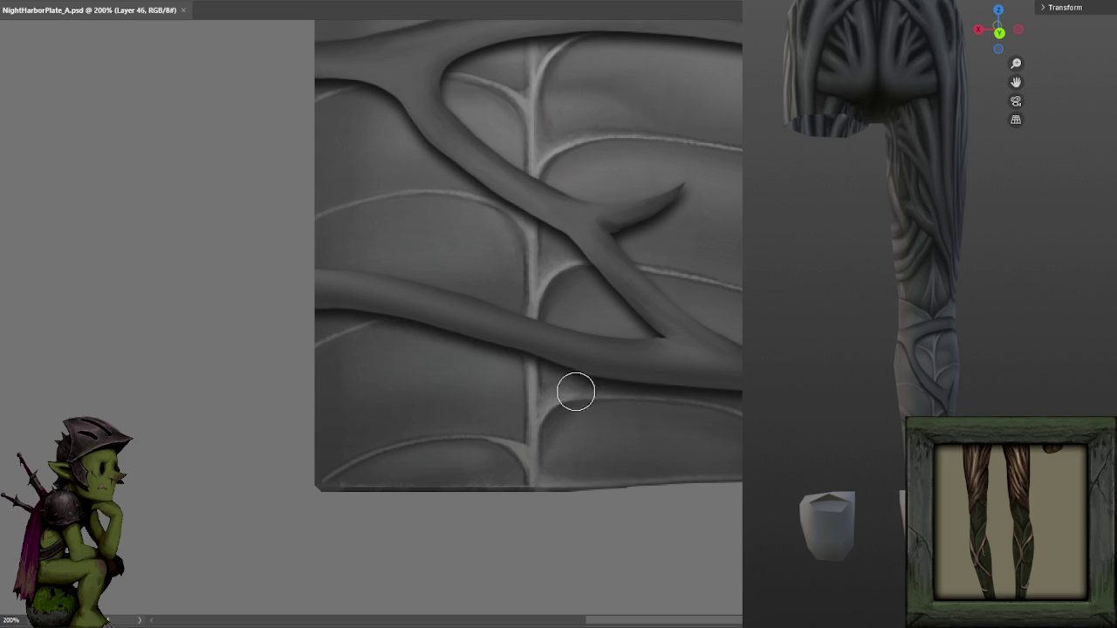
drag(693, 411, 591, 390)
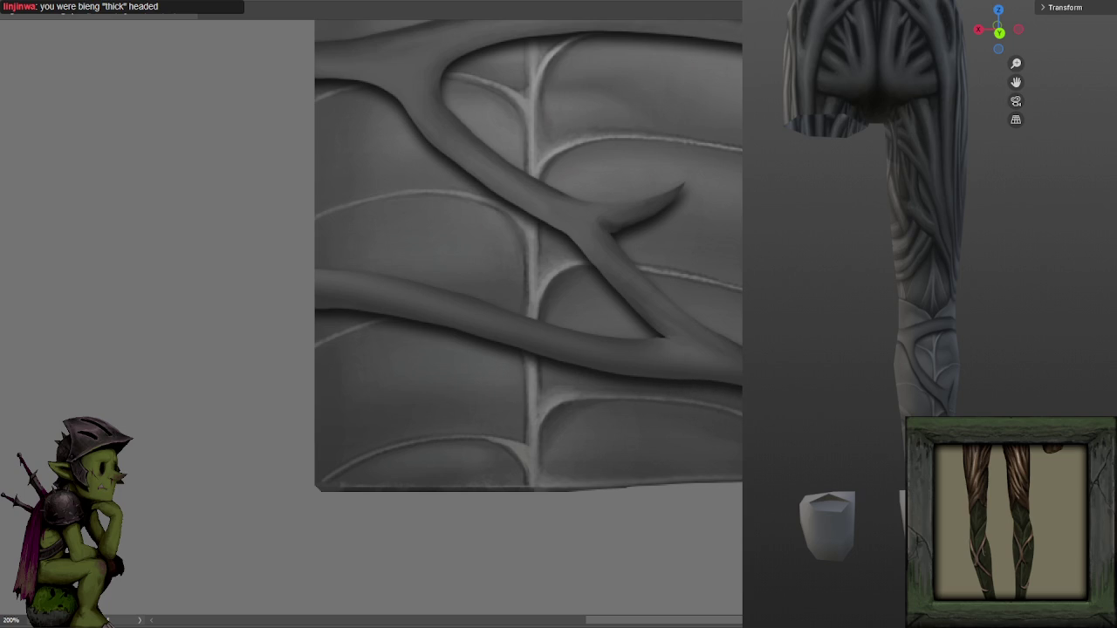
scroll(713, 316, right, 3)
scroll(655, 367, down, 2)
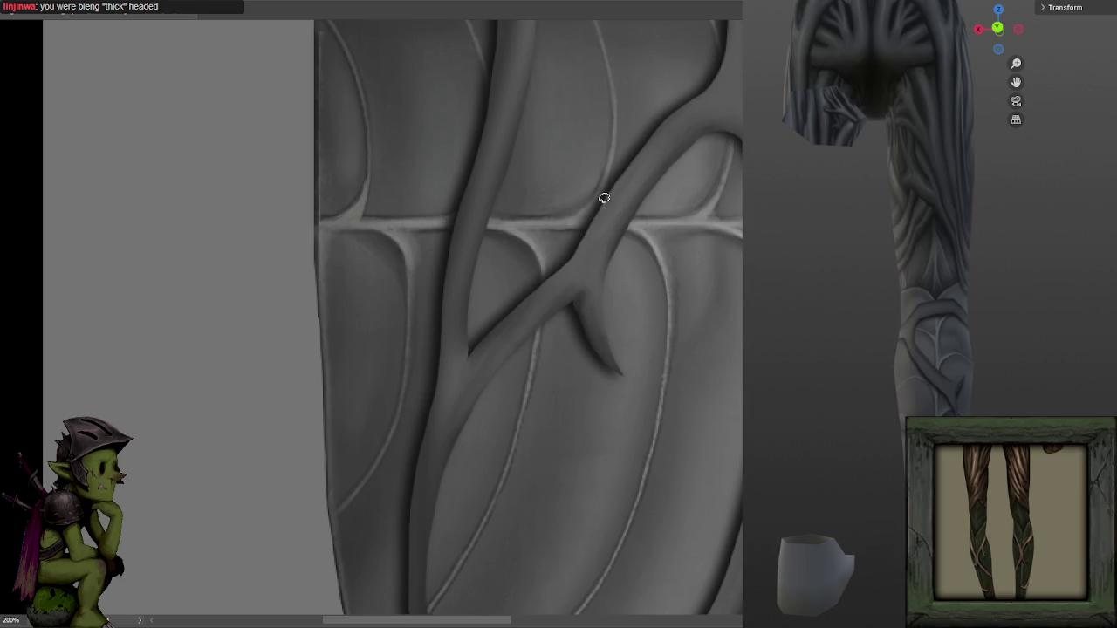
scroll(524, 315, down, 3)
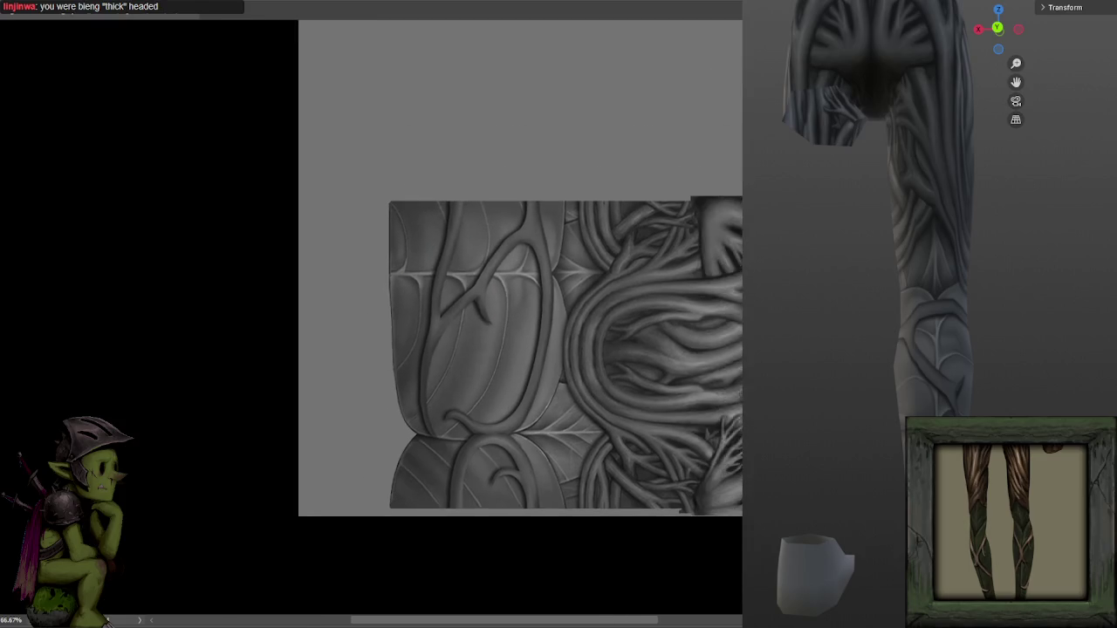
scroll(678, 381, up, 1)
scroll(679, 381, up, 1)
scroll(648, 392, up, 1)
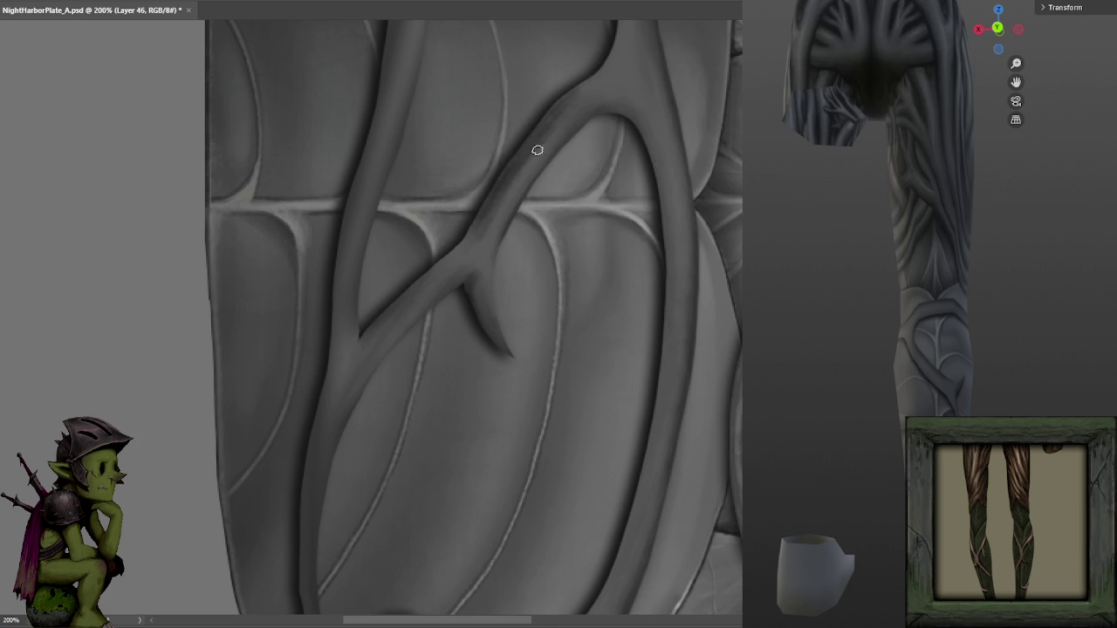
drag(656, 37, 550, 228)
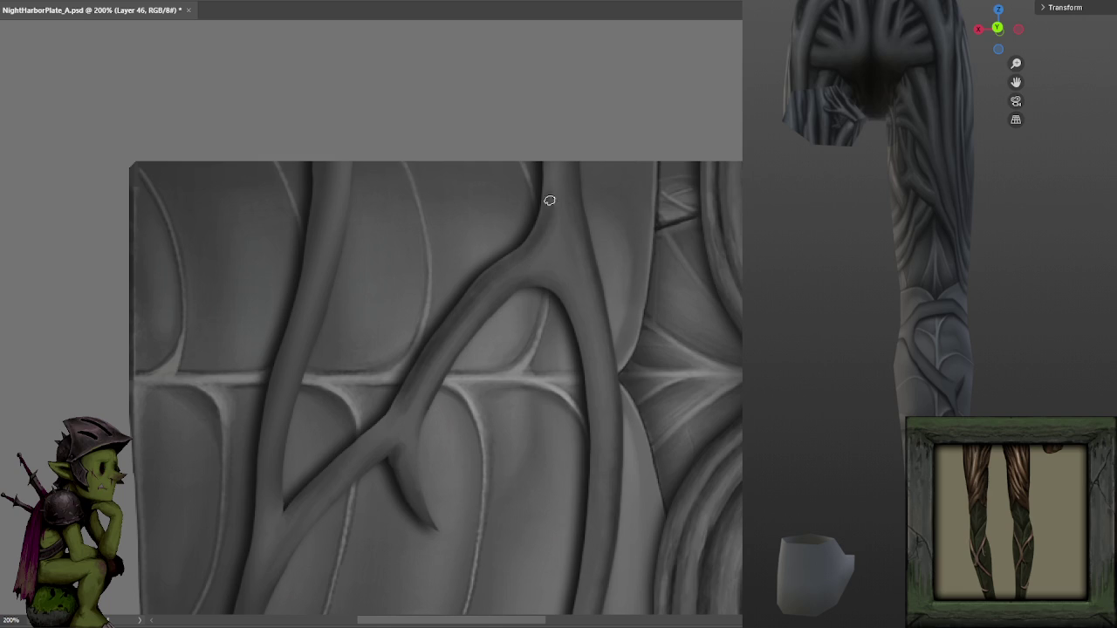
mouse_move(538, 242)
mouse_down()
mouse_move(581, 178)
mouse_move(622, 190)
mouse_up()
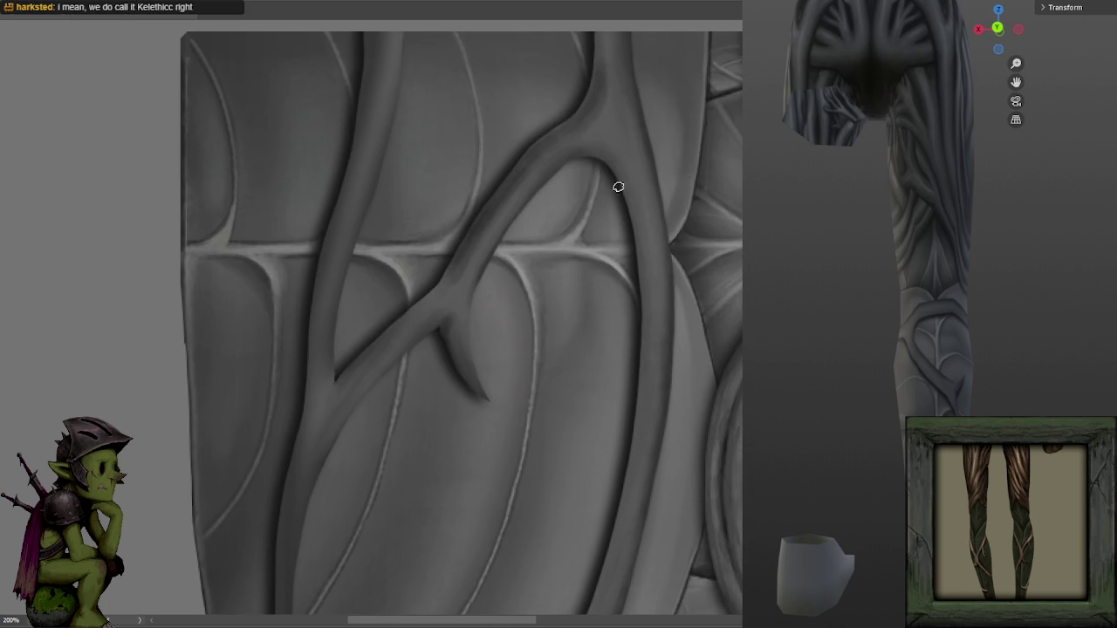
scroll(644, 269, down, 3)
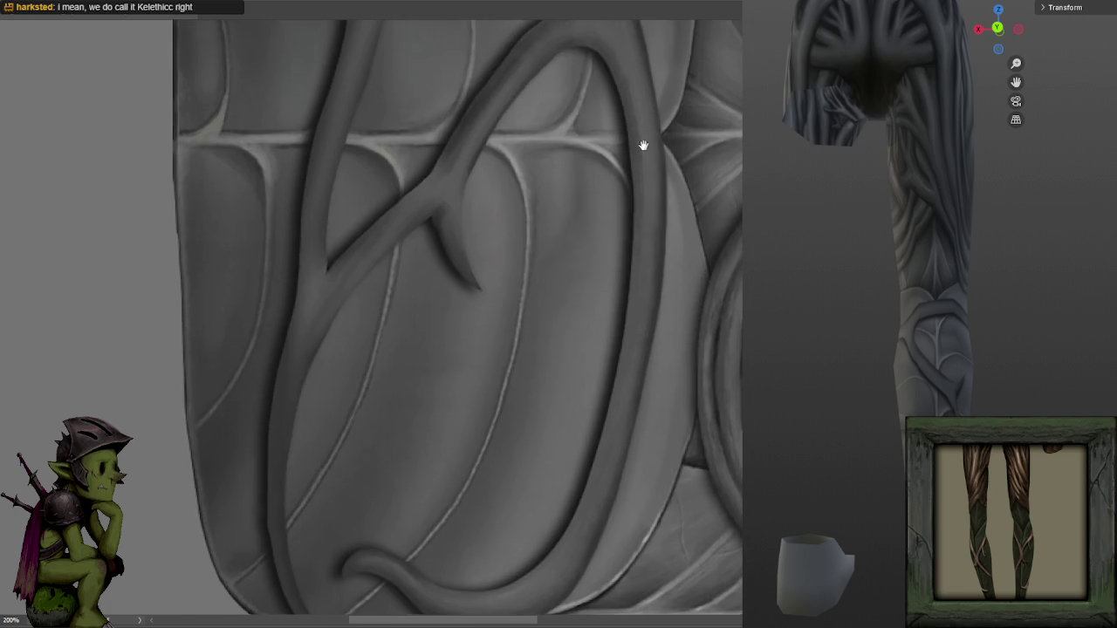
scroll(646, 232, down, 1)
scroll(636, 247, down, 1)
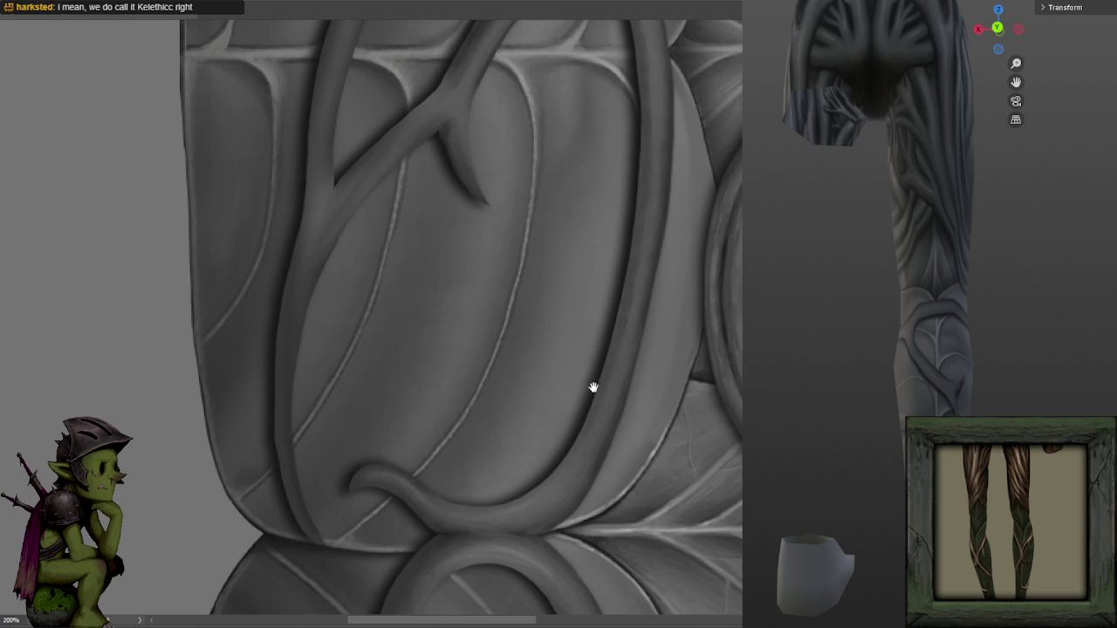
drag(590, 399, 657, 216)
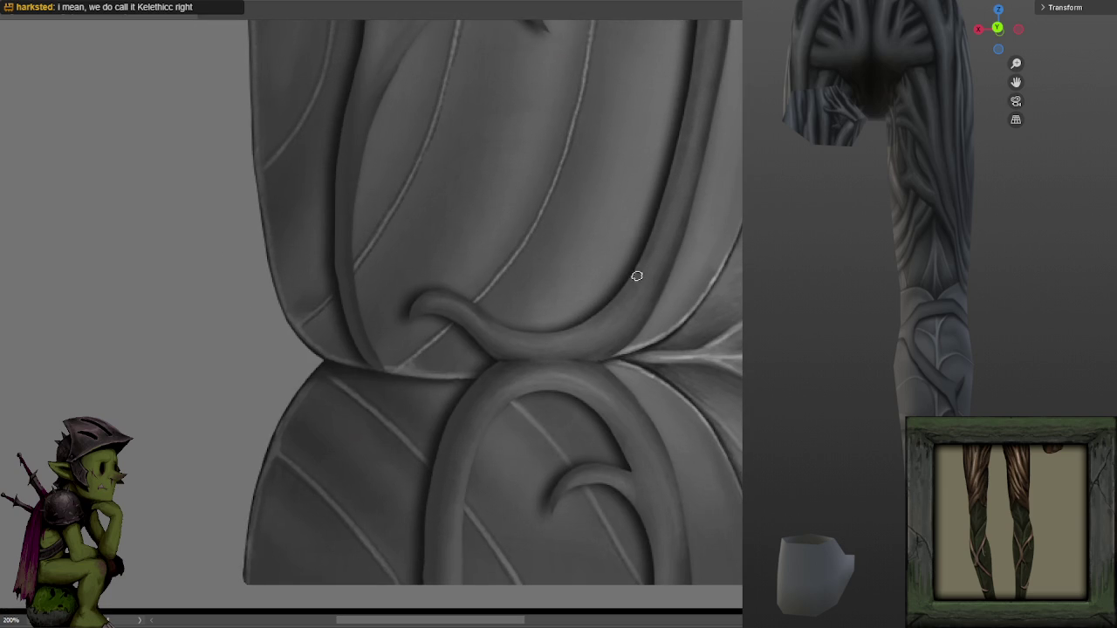
drag(698, 197, 676, 243)
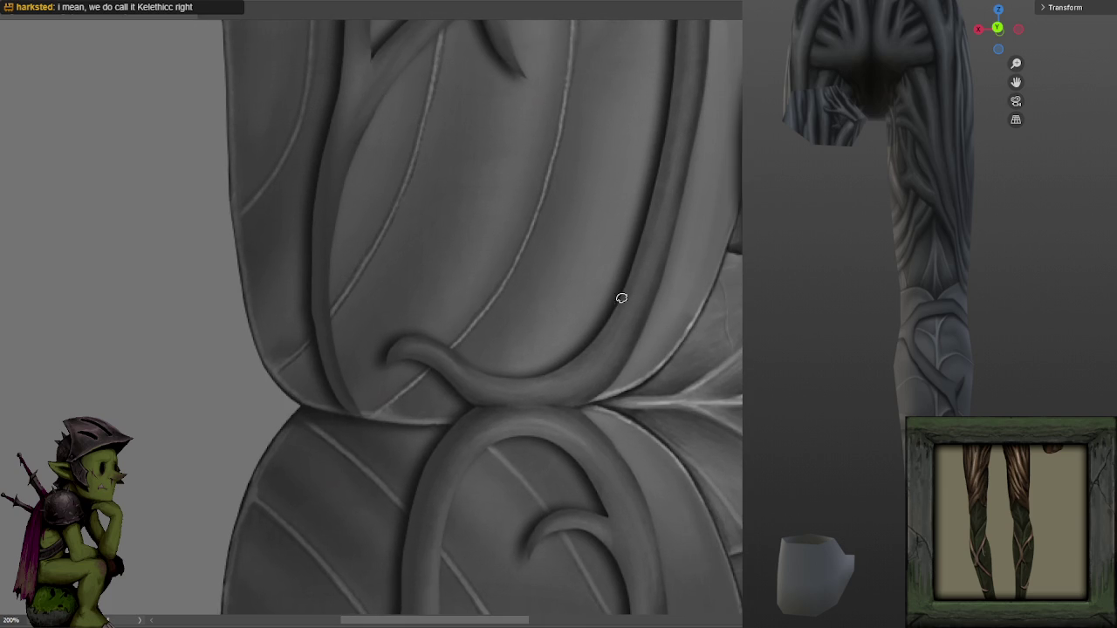
scroll(608, 263, down, 2)
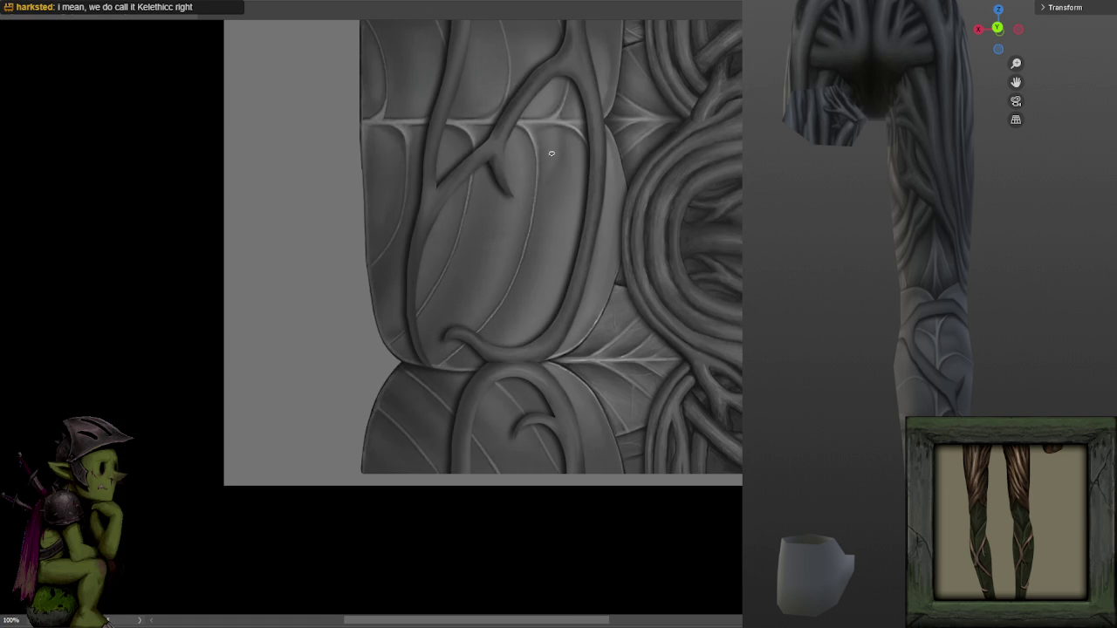
scroll(666, 180, up, 2)
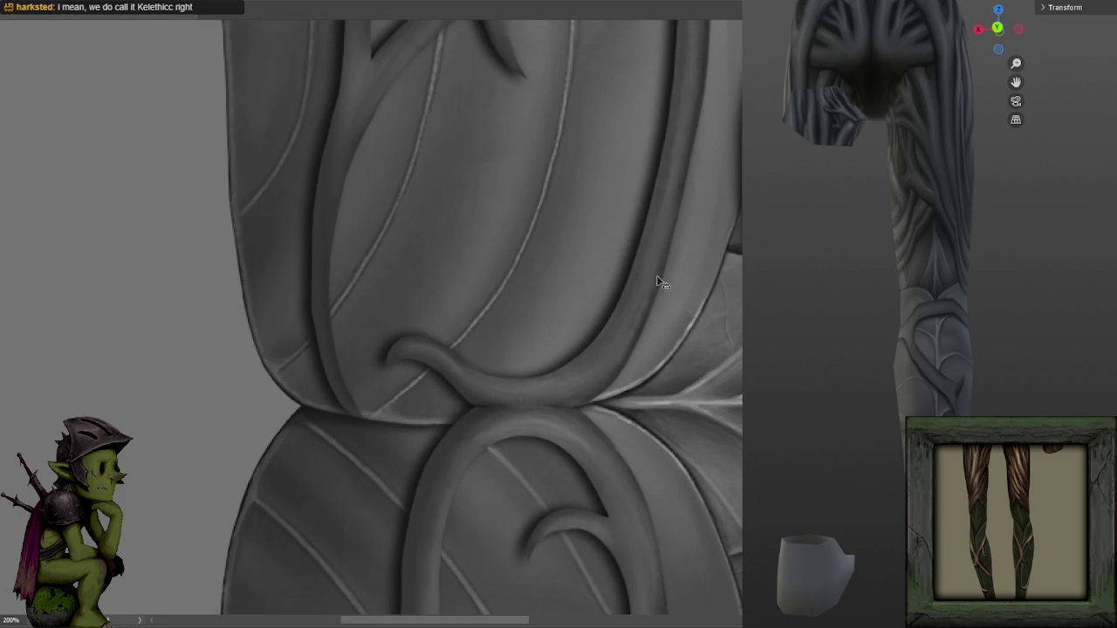
drag(685, 167, 616, 263)
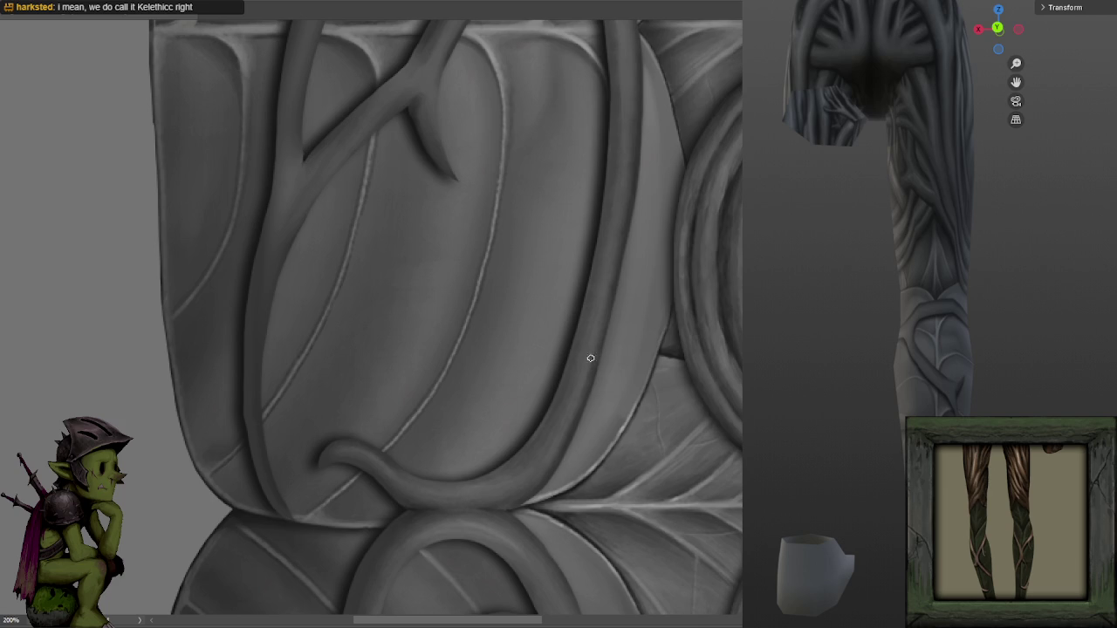
drag(678, 169, 608, 266)
scroll(737, 175, down, 2)
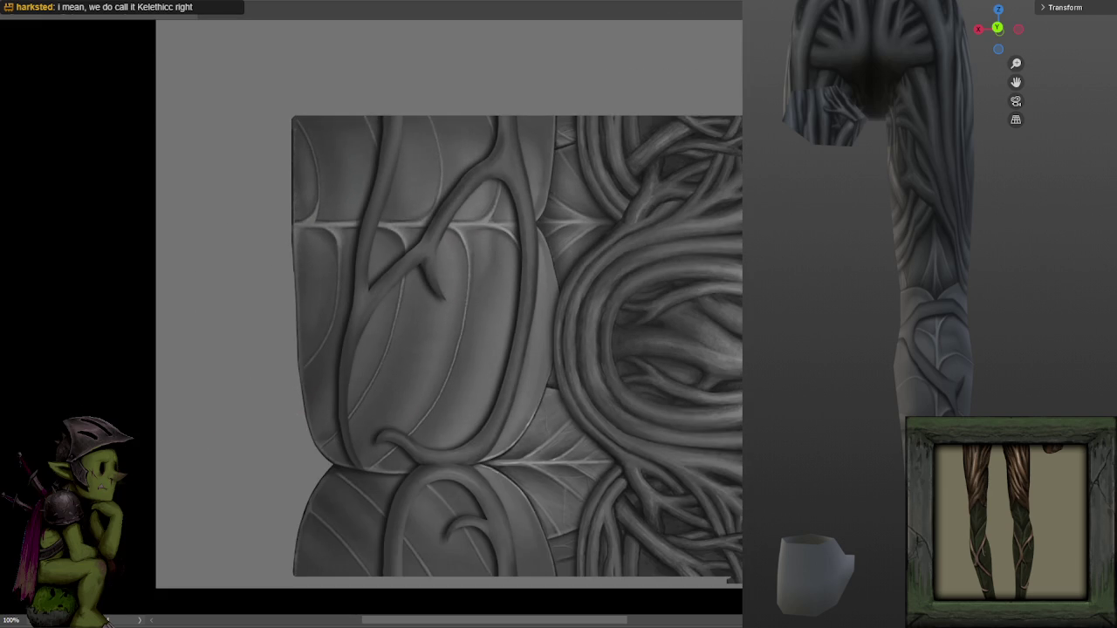
Pan from the tile's left edge to the thorned branch and the lower vine.
scroll(673, 319, up, 1)
scroll(663, 314, up, 1)
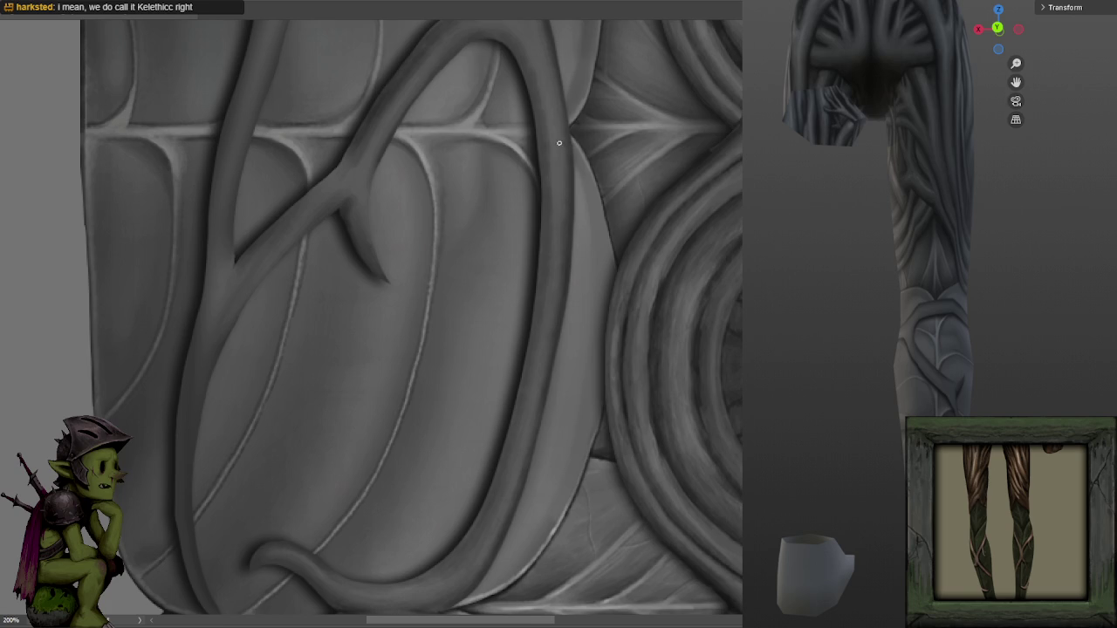
scroll(562, 169, down, 2)
scroll(559, 113, up, 2)
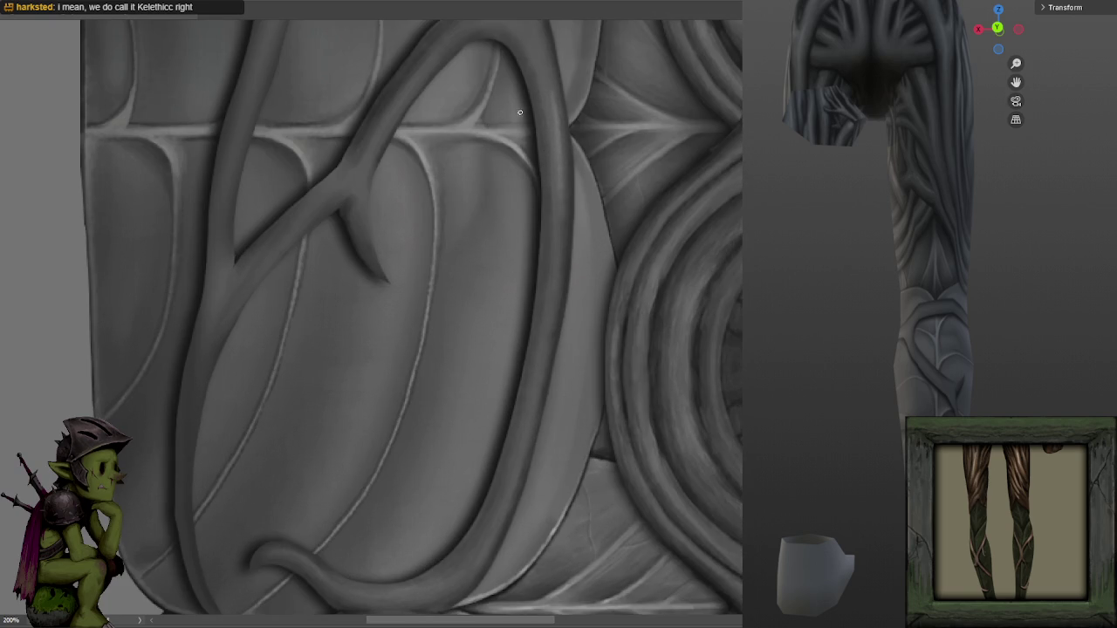
mouse_move(386, 144)
mouse_down()
mouse_move(636, 197)
mouse_move(688, 159)
mouse_up()
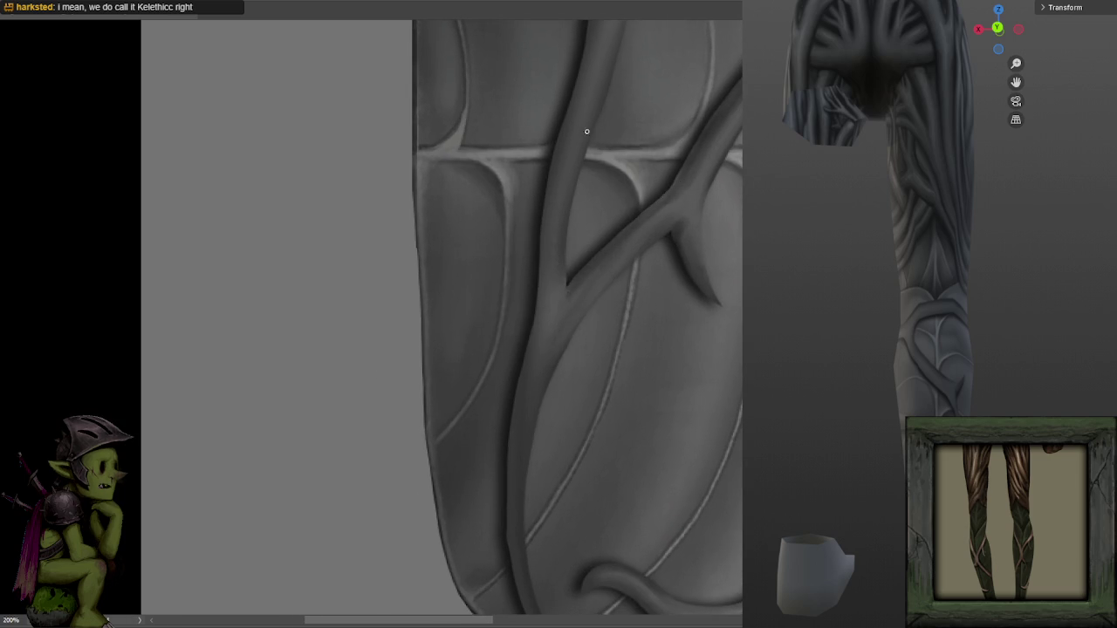
drag(661, 149, 598, 219)
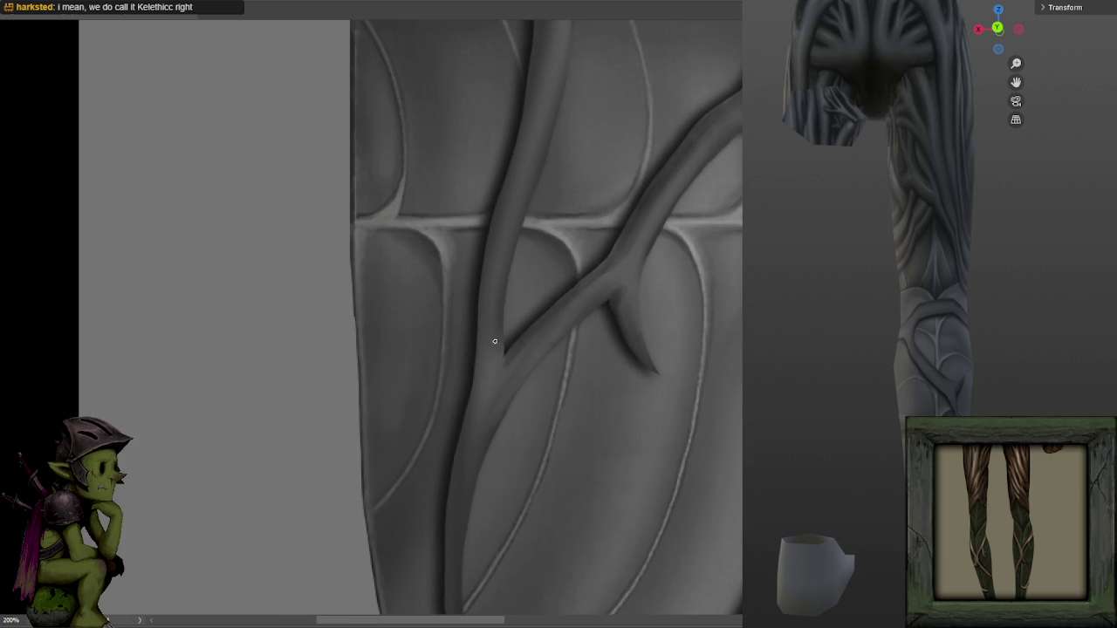
drag(528, 162, 451, 132)
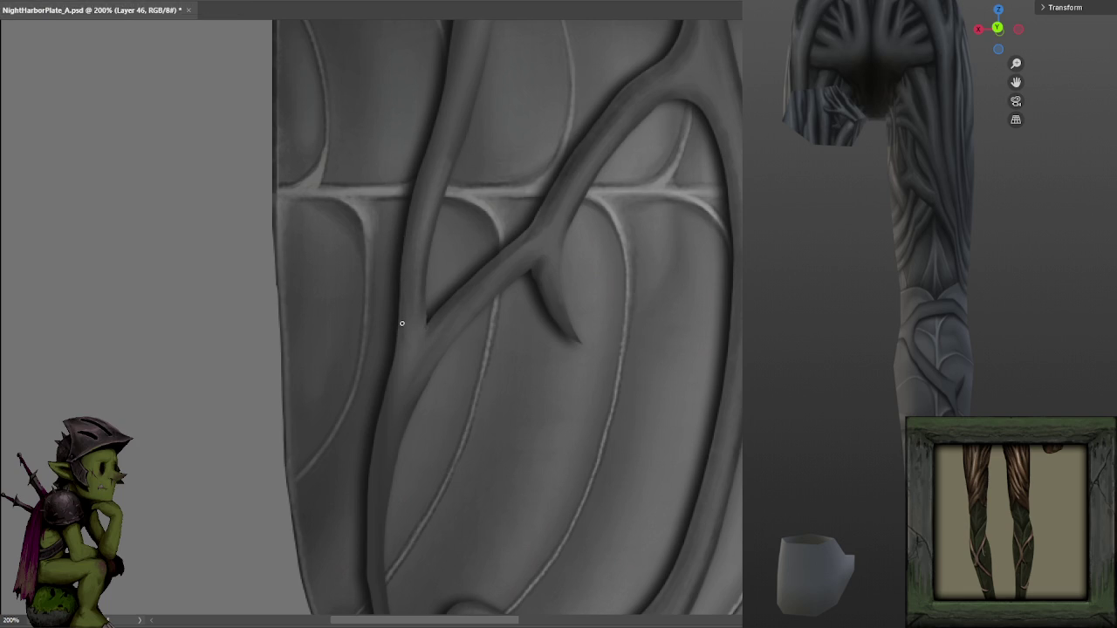
drag(404, 335, 461, 260)
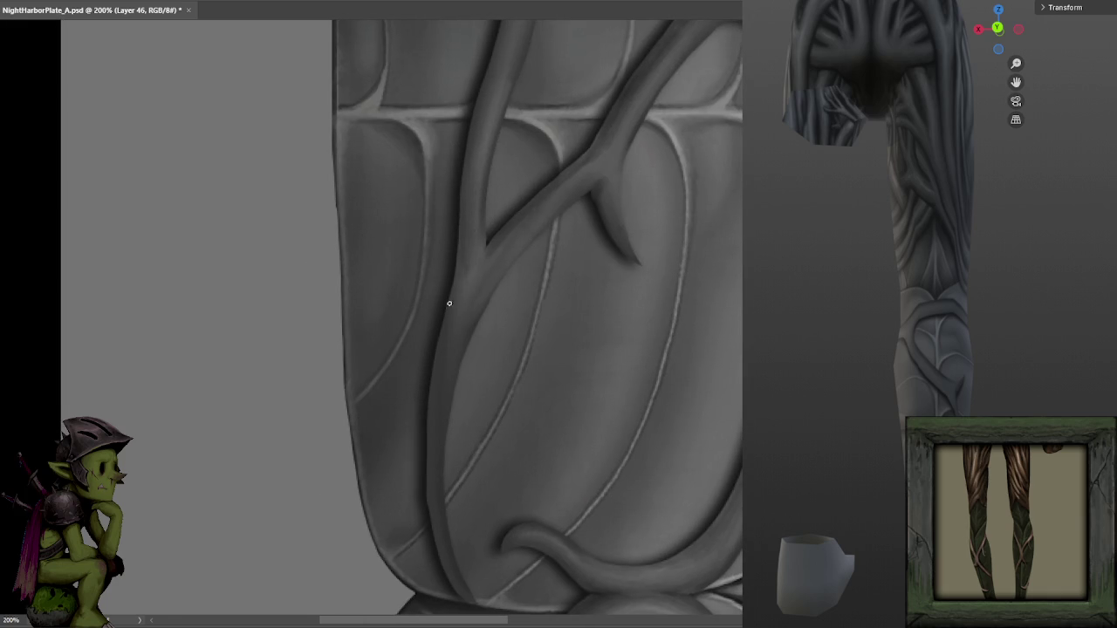
drag(532, 209, 568, 150)
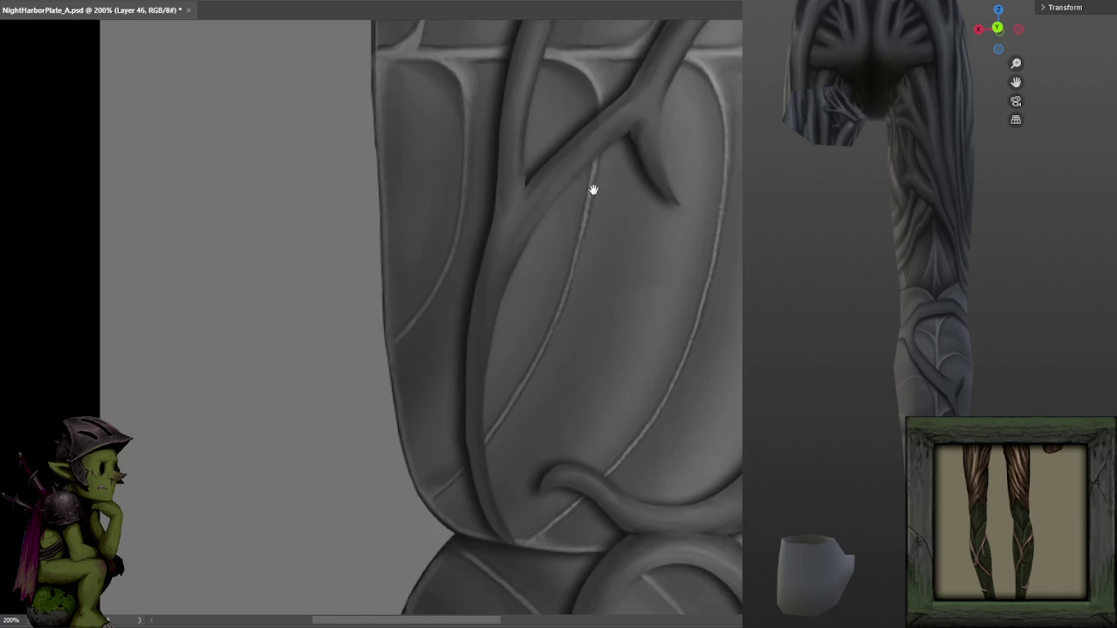
Lasso an area beside the vine trunk and return to the Brush Tool.
click(546, 207)
click(546, 216)
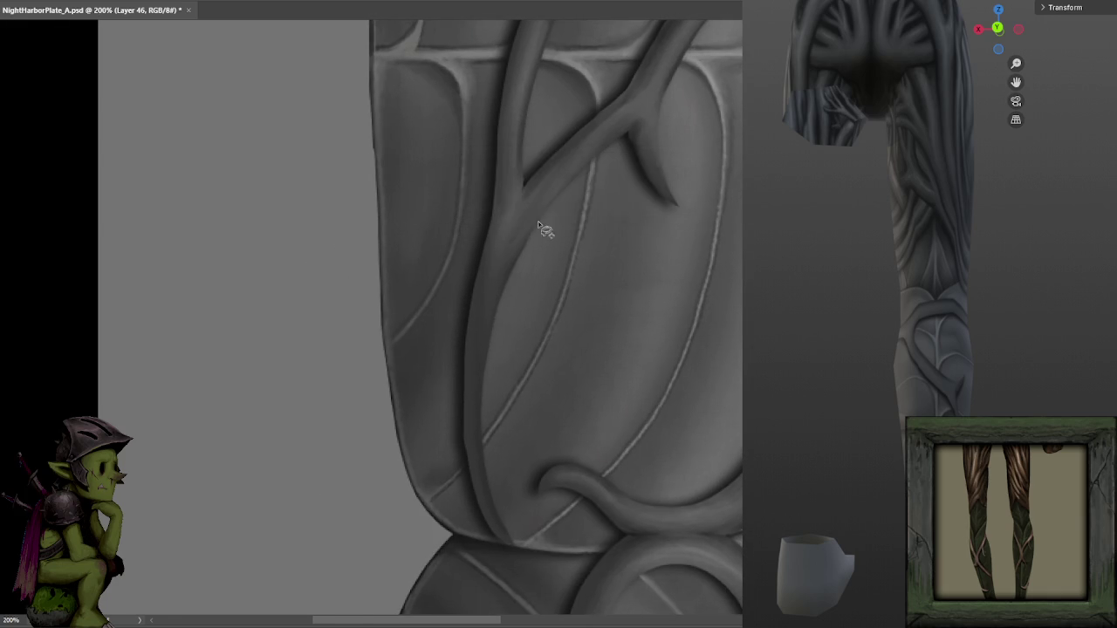
mouse_move(579, 177)
mouse_down()
mouse_move(507, 270)
mouse_move(607, 158)
mouse_up()
click(609, 330)
key(b)
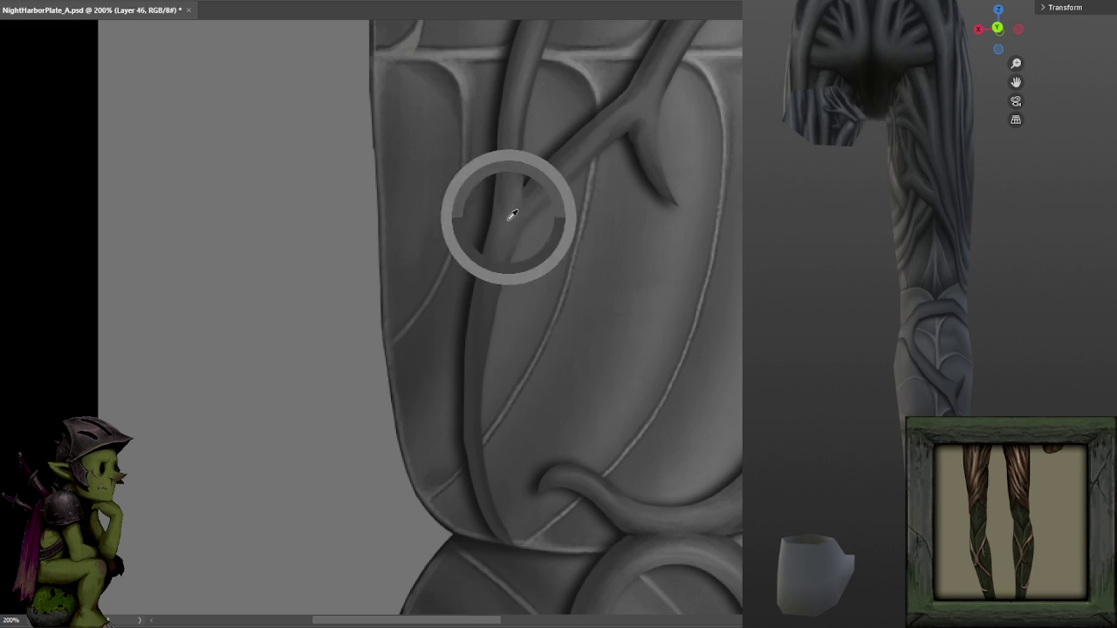
Shade along the trunk while viewing the lower vine and plate edge.
scroll(494, 261, down, 1)
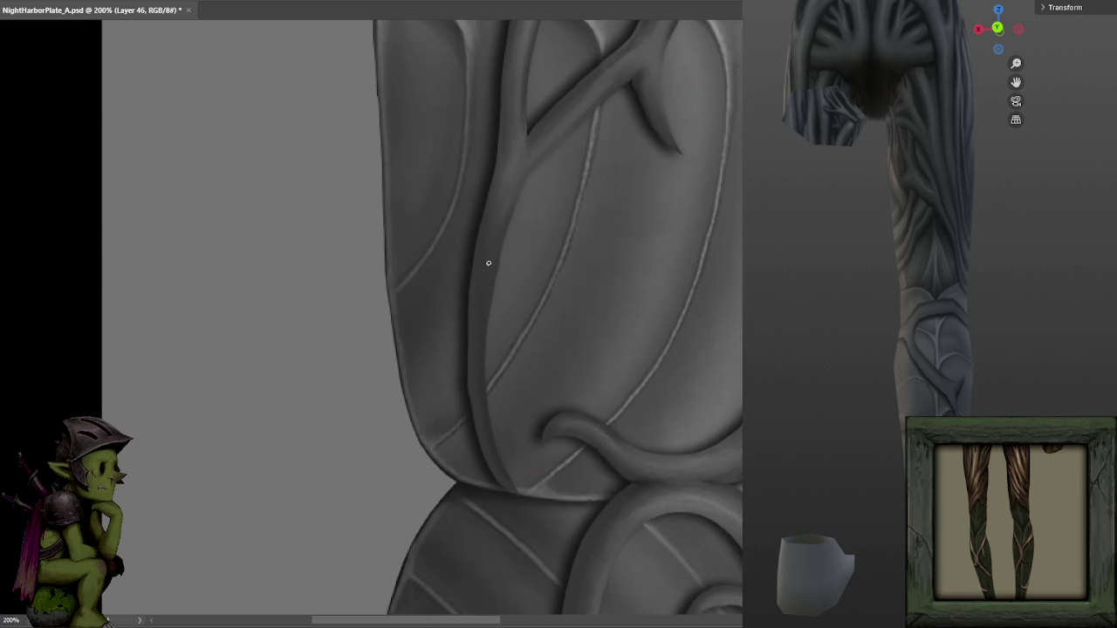
drag(504, 223, 516, 165)
drag(489, 252, 503, 178)
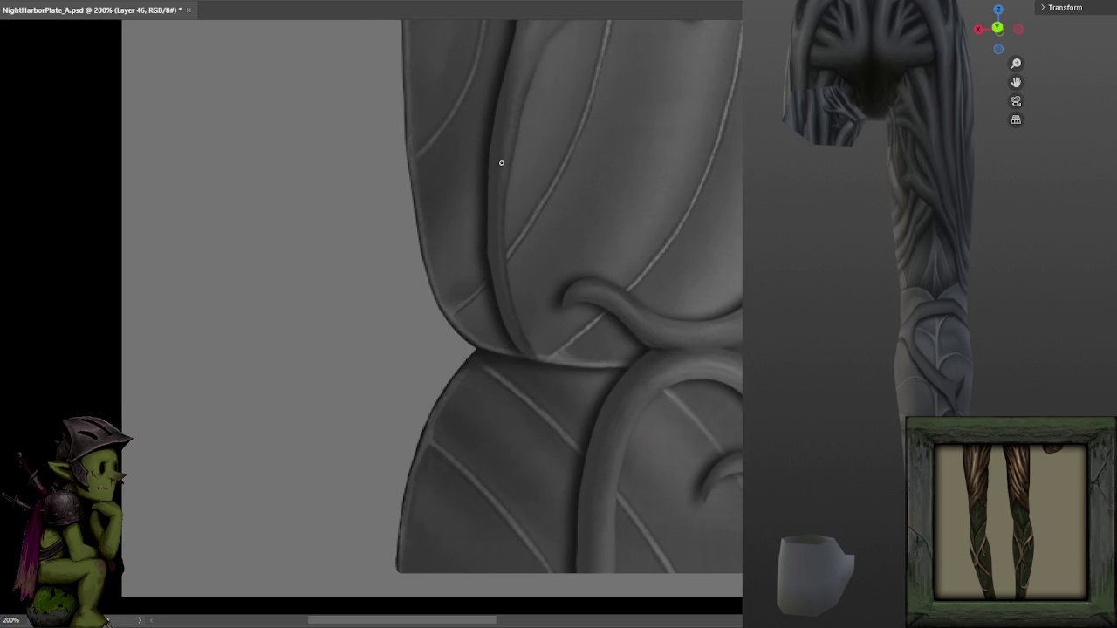
scroll(550, 223, up, 1)
scroll(515, 209, up, 2)
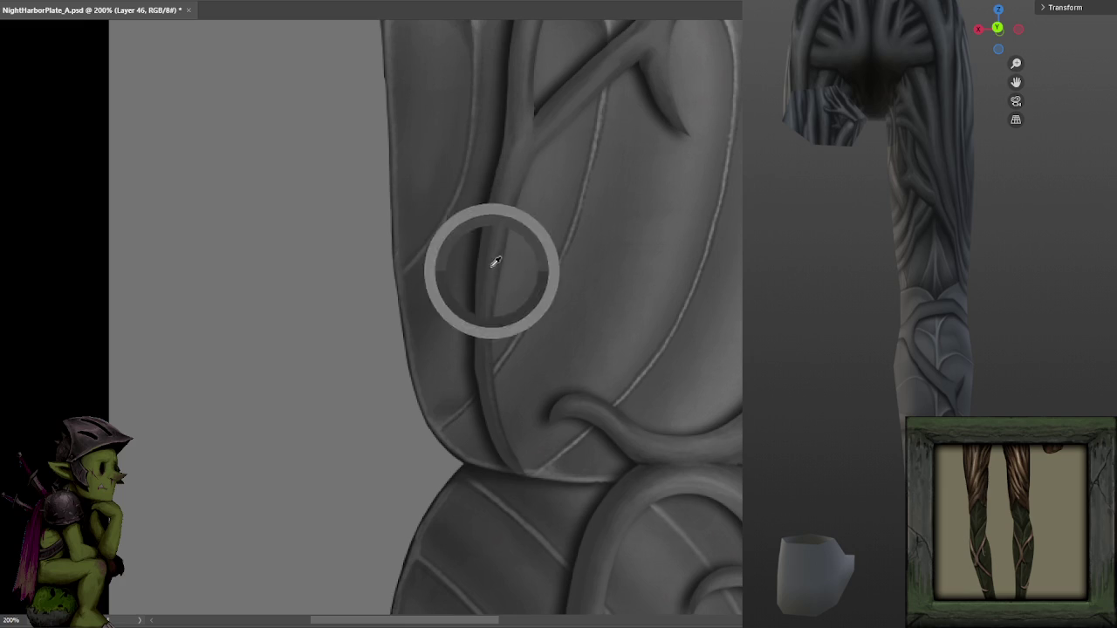
scroll(491, 279, down, 2)
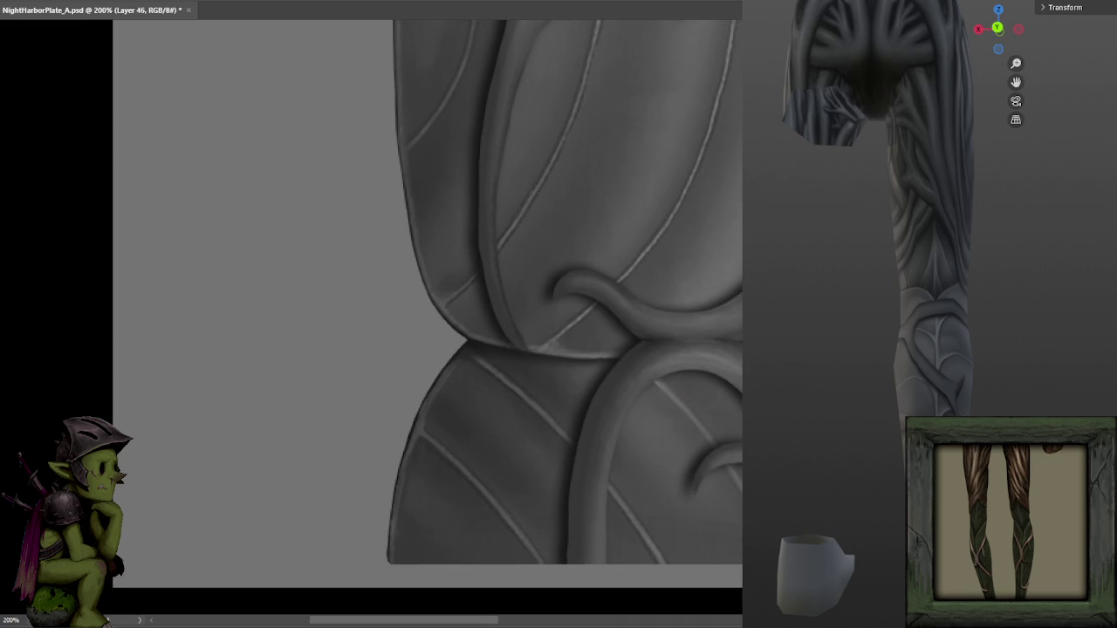
scroll(503, 316, down, 1)
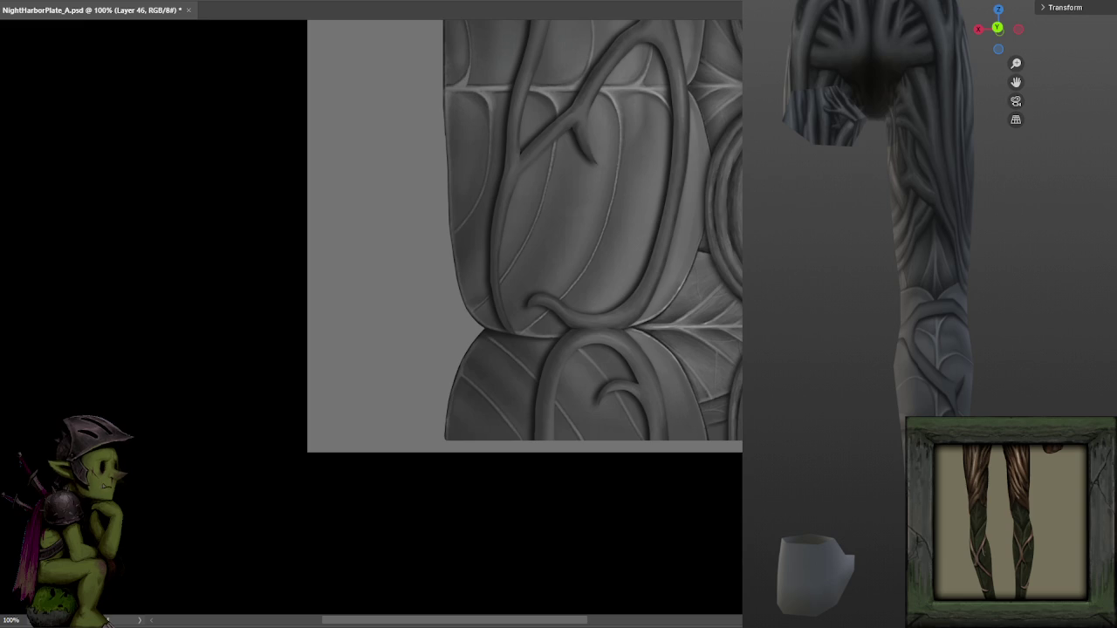
scroll(503, 316, up, 1)
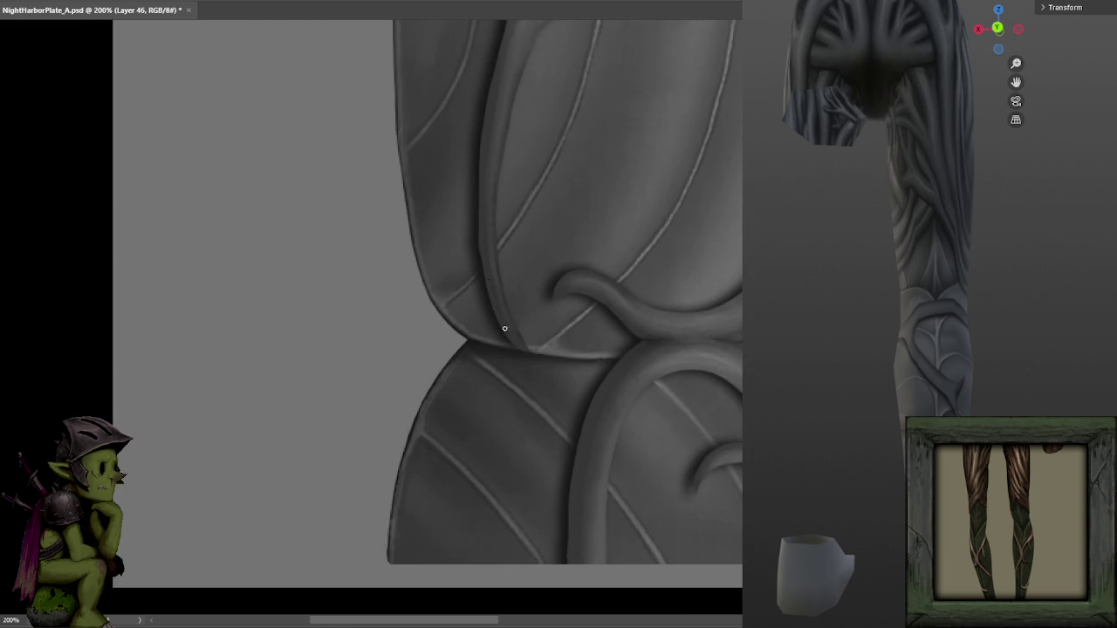
scroll(492, 392, up, 2)
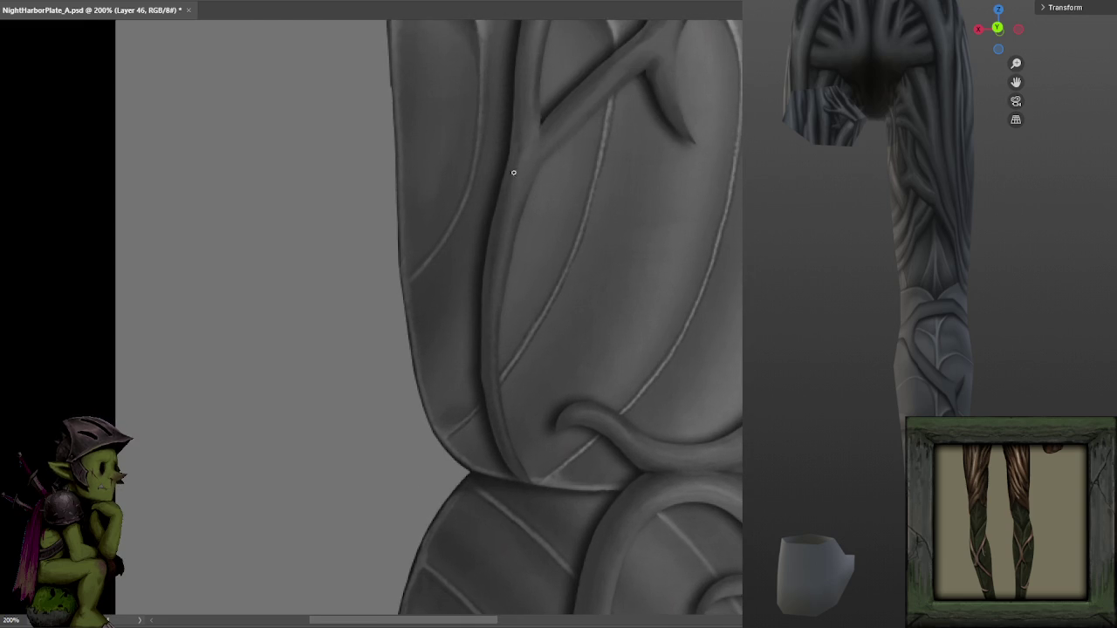
Pan up the vine trunk to the plate's top edge and save the PSD.
drag(521, 148, 495, 304)
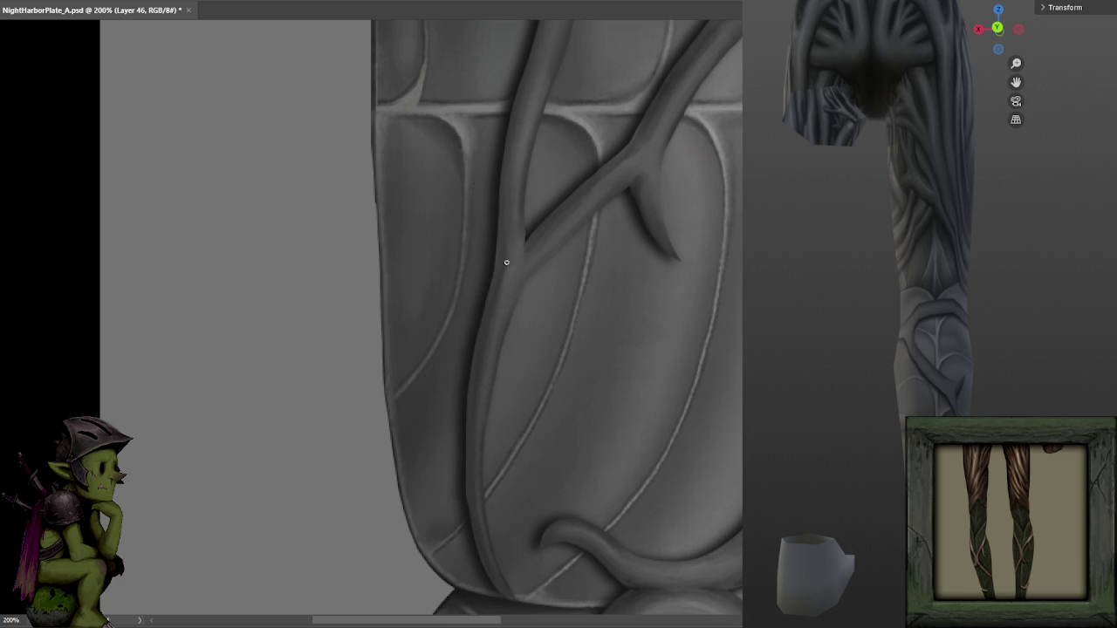
drag(503, 246, 488, 322)
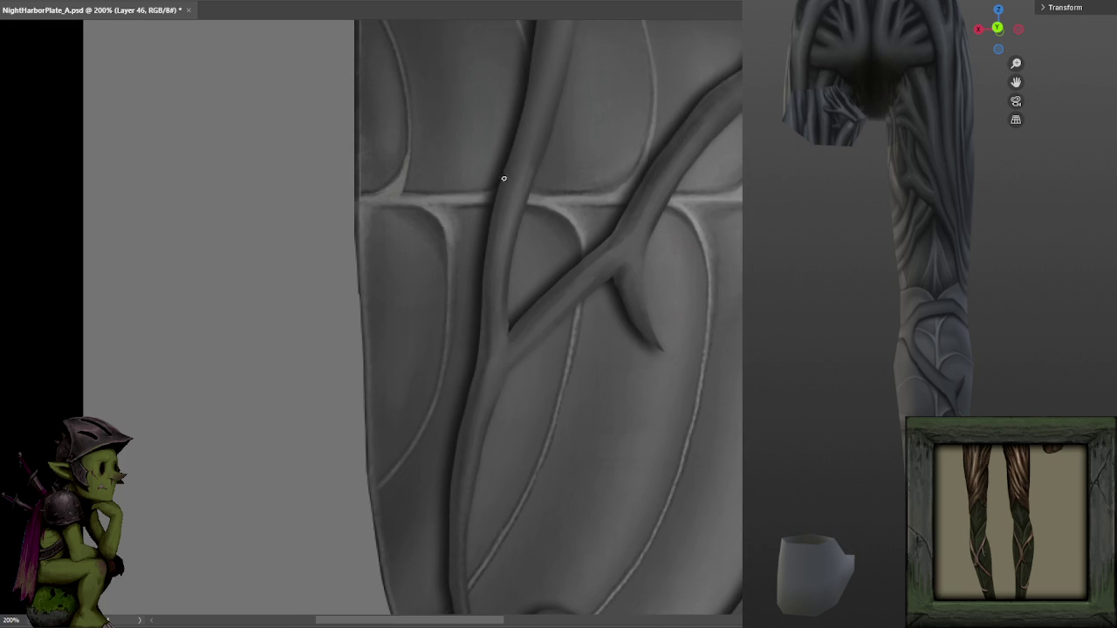
mouse_move(510, 174)
mouse_down()
mouse_move(506, 282)
mouse_move(475, 349)
mouse_up()
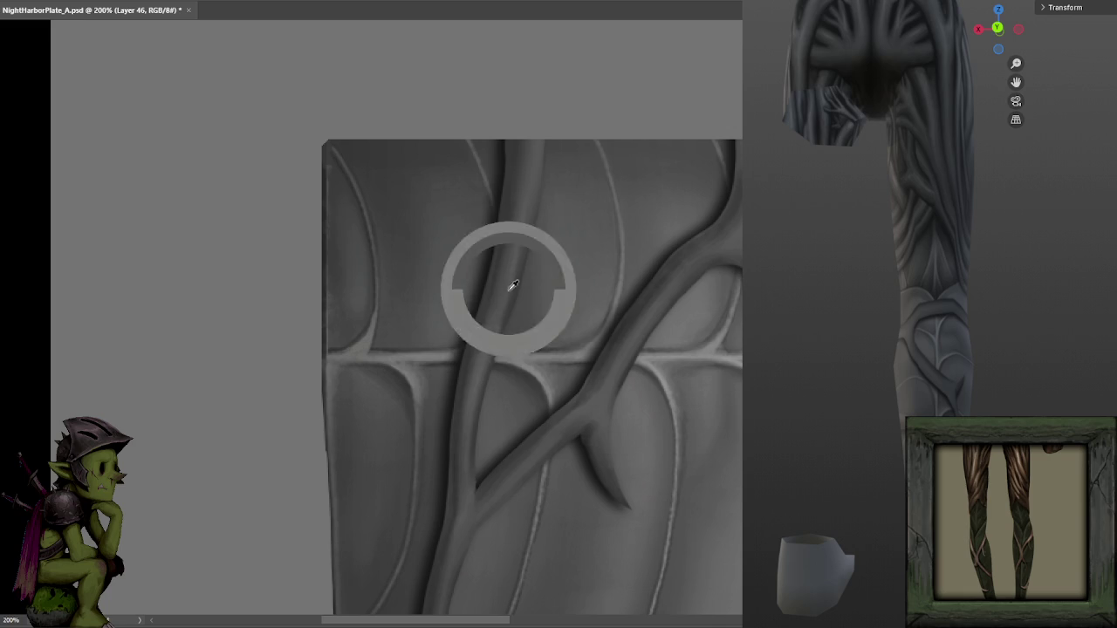
scroll(499, 271, down, 5)
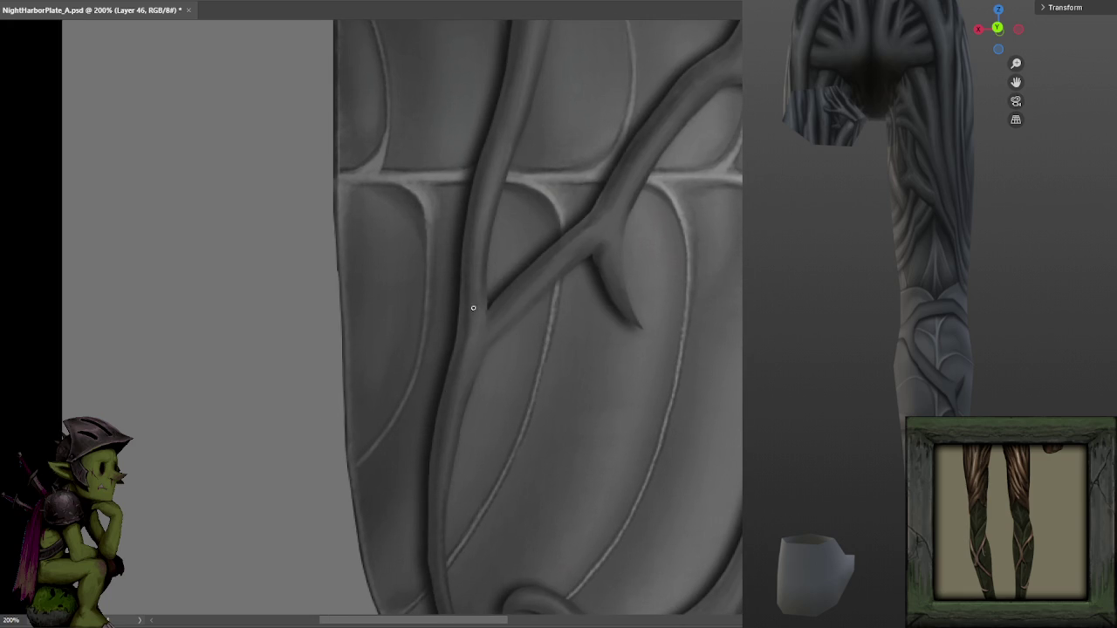
key(ctrl+s)
Review and refine shading around the thorned branch, upper vine fork and lower vine loop.
drag(723, 130, 632, 206)
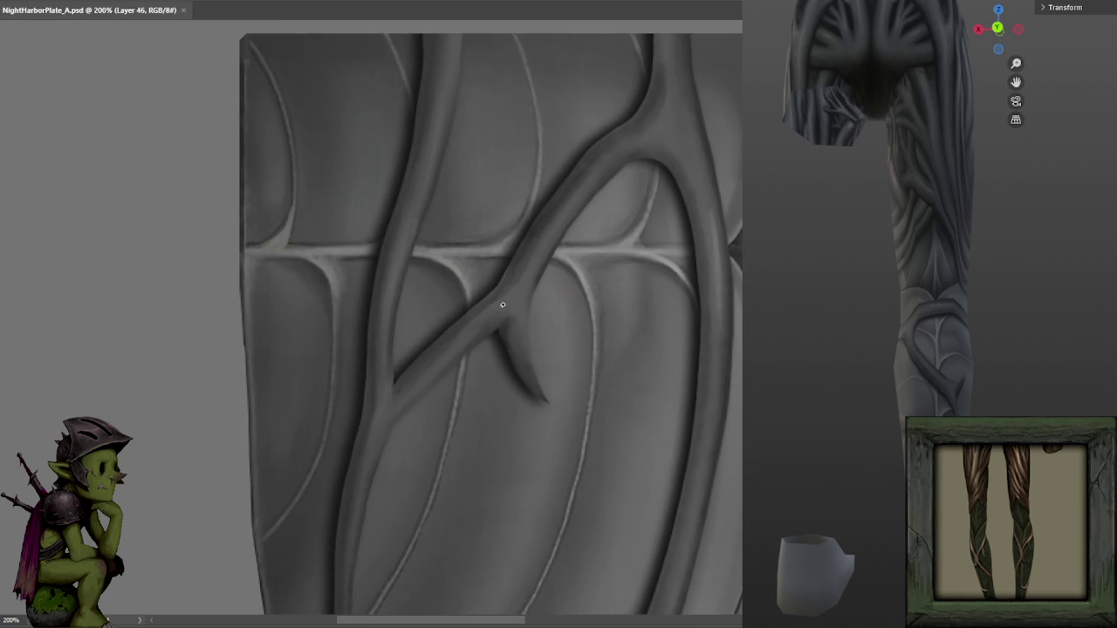
drag(535, 279, 693, 160)
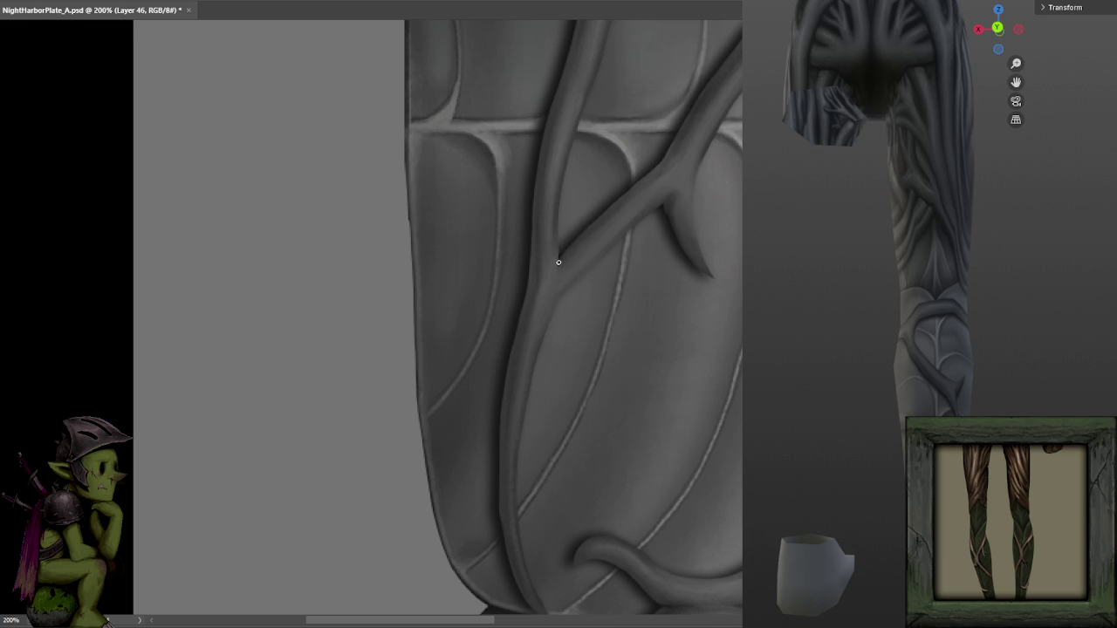
scroll(612, 202, right, 2)
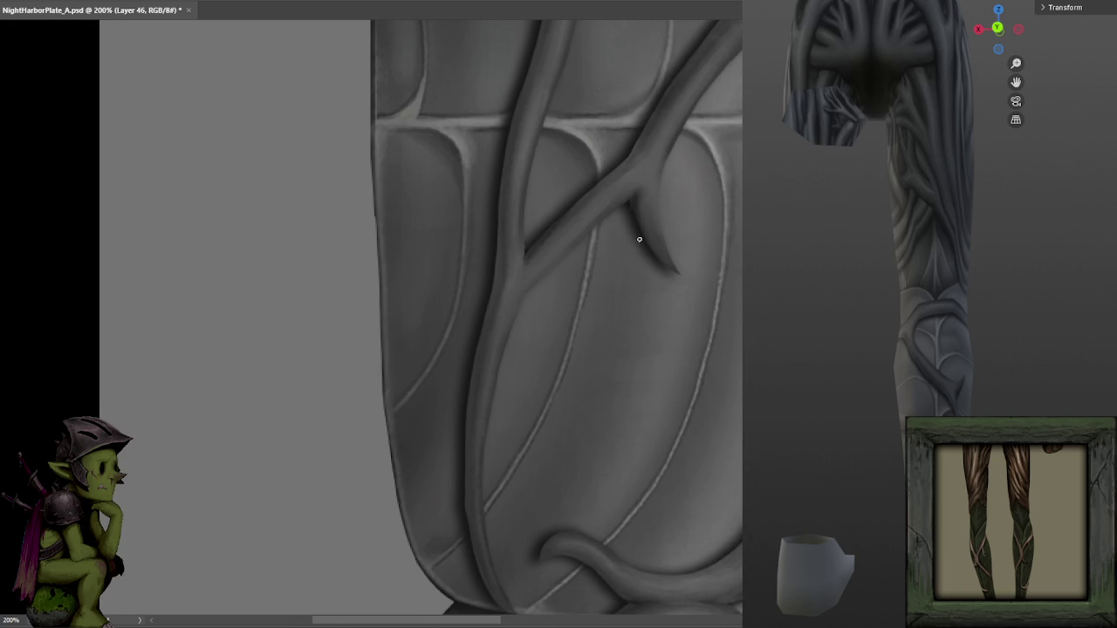
click(643, 187)
drag(647, 148, 588, 209)
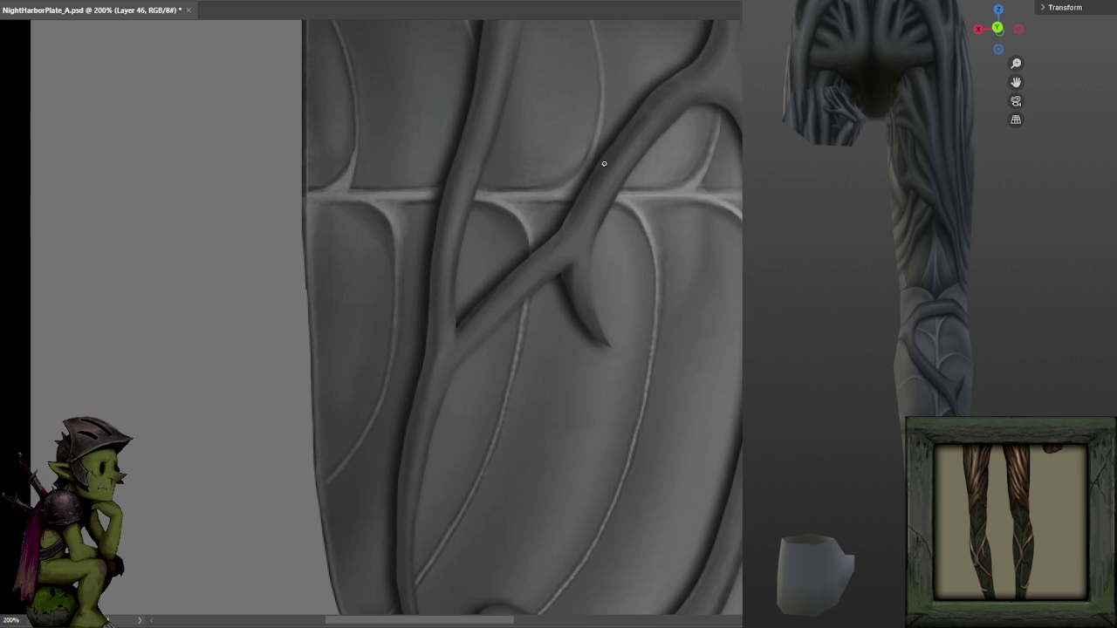
scroll(653, 95, right, 3)
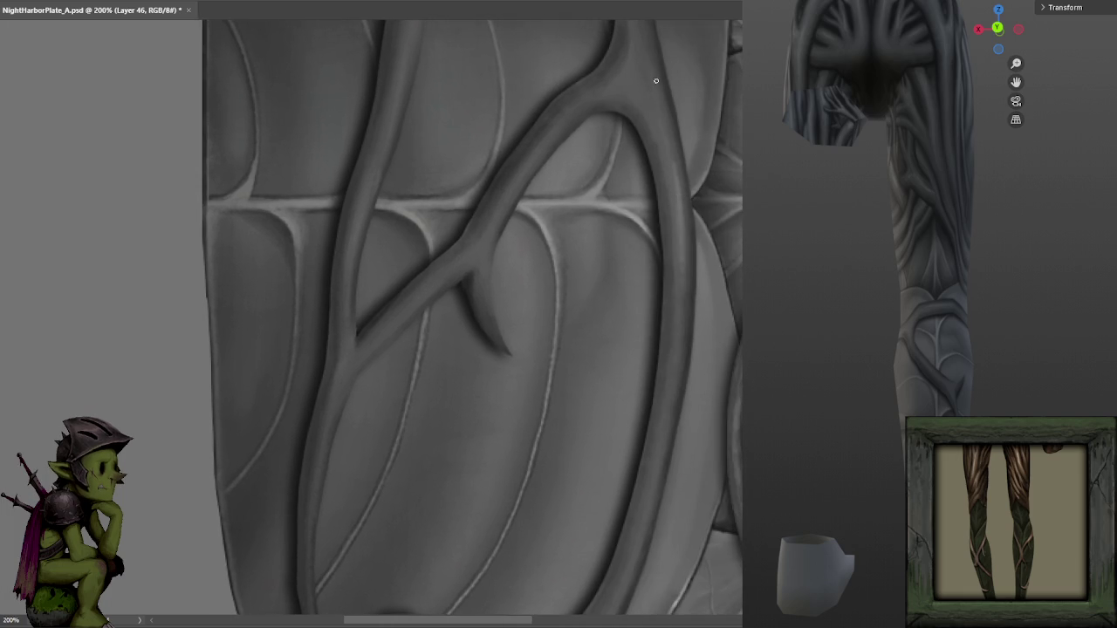
drag(653, 95, 652, 230)
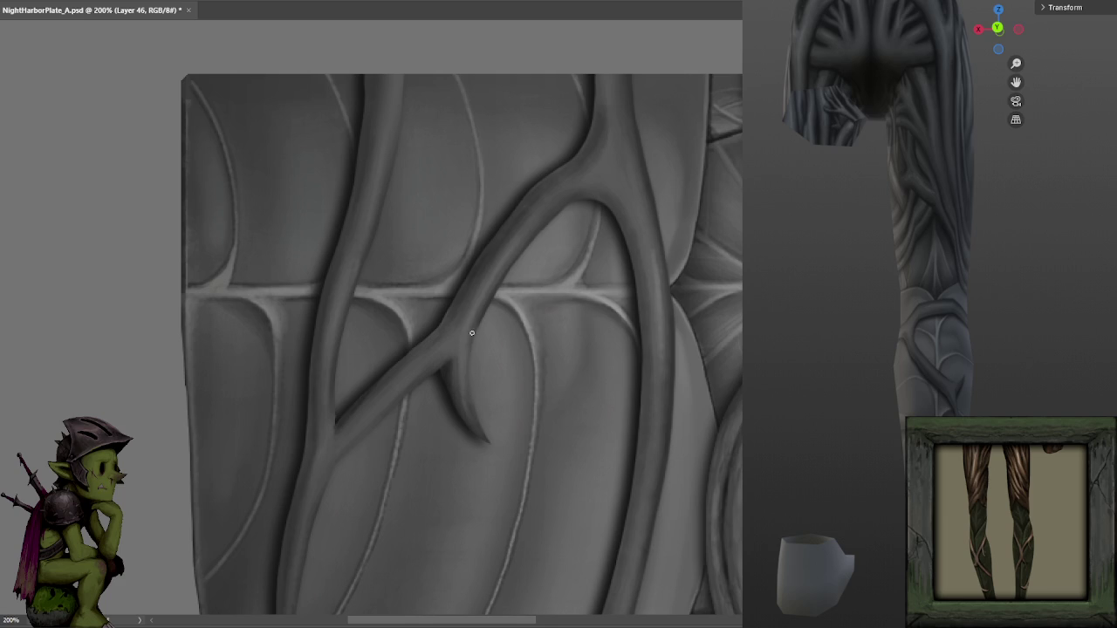
drag(567, 299, 581, 169)
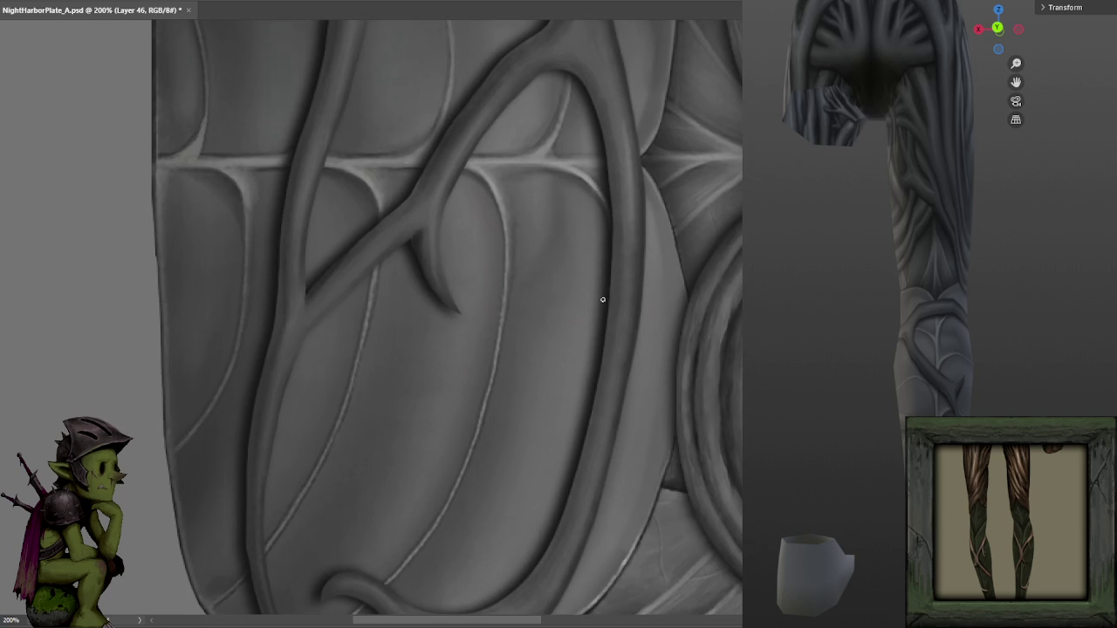
click(508, 115)
drag(634, 250, 635, 149)
drag(613, 302, 635, 130)
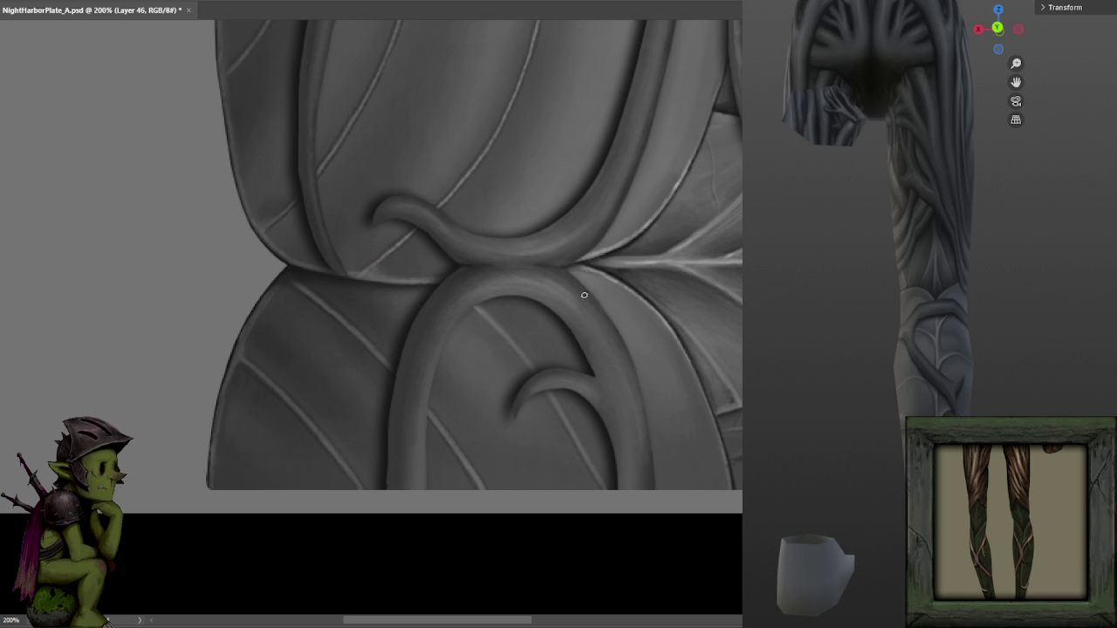
Lasso-select around the vine loop and save NightHarborPlate_A.psd to refresh the leg preview.
key(l)
scroll(576, 332, down, 2)
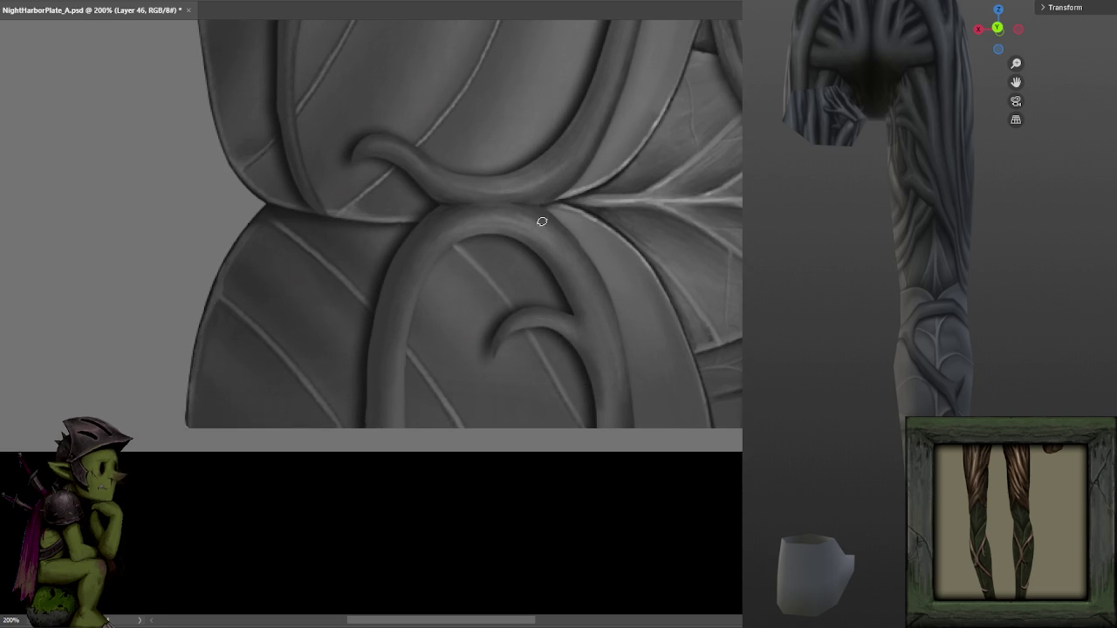
key(ctrl+minus)
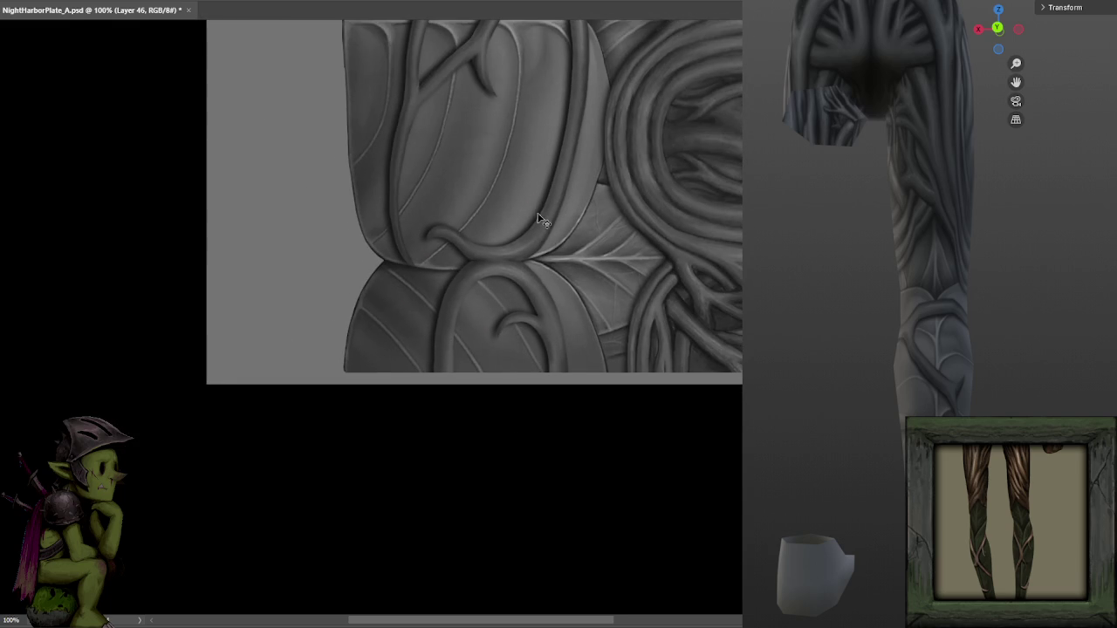
key(ctrl+plus)
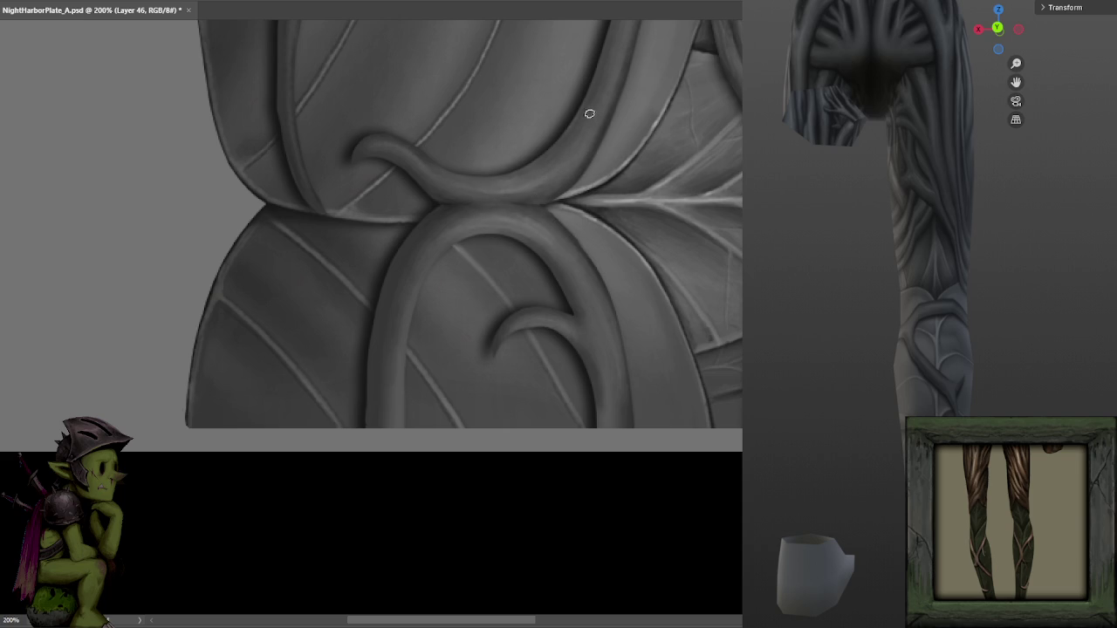
drag(621, 104, 620, 214)
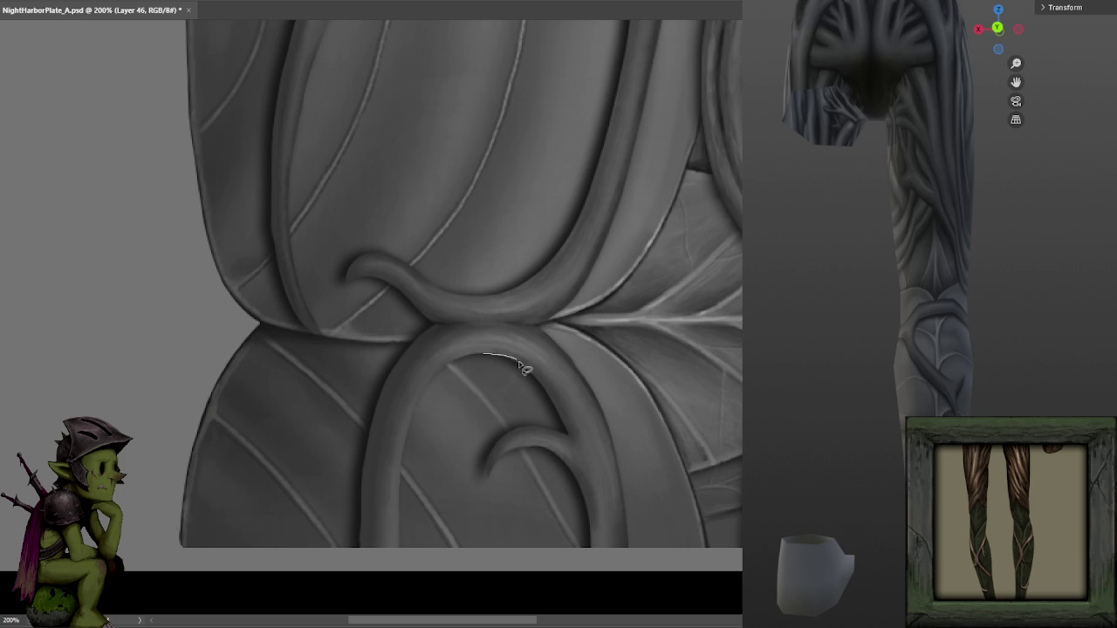
drag(555, 405, 567, 431)
click(565, 429)
drag(477, 348, 443, 373)
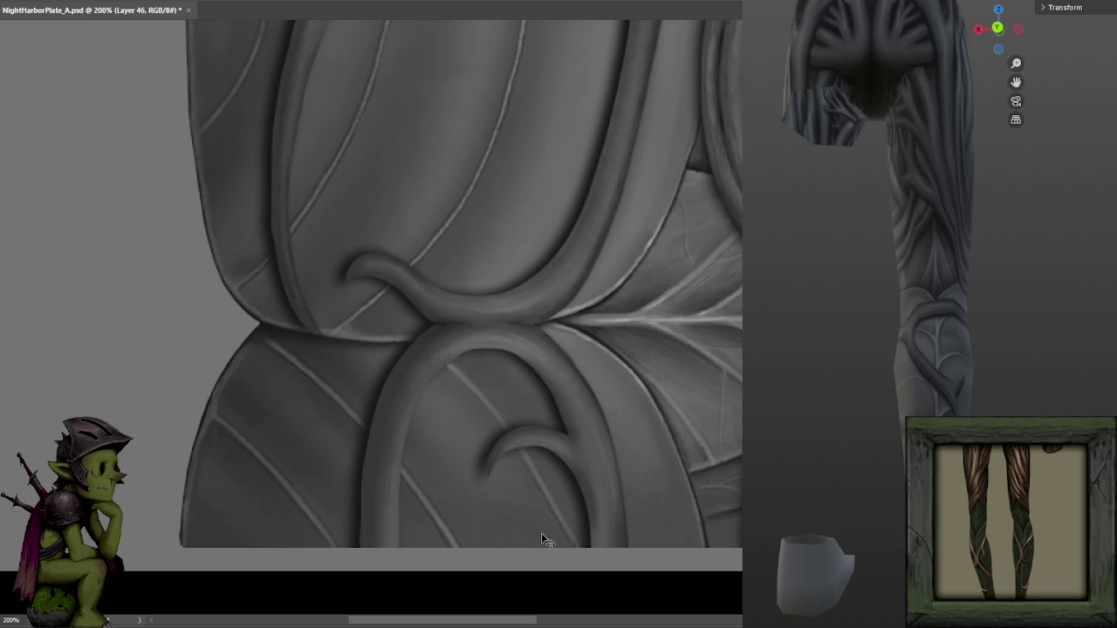
key(ctrl+s)
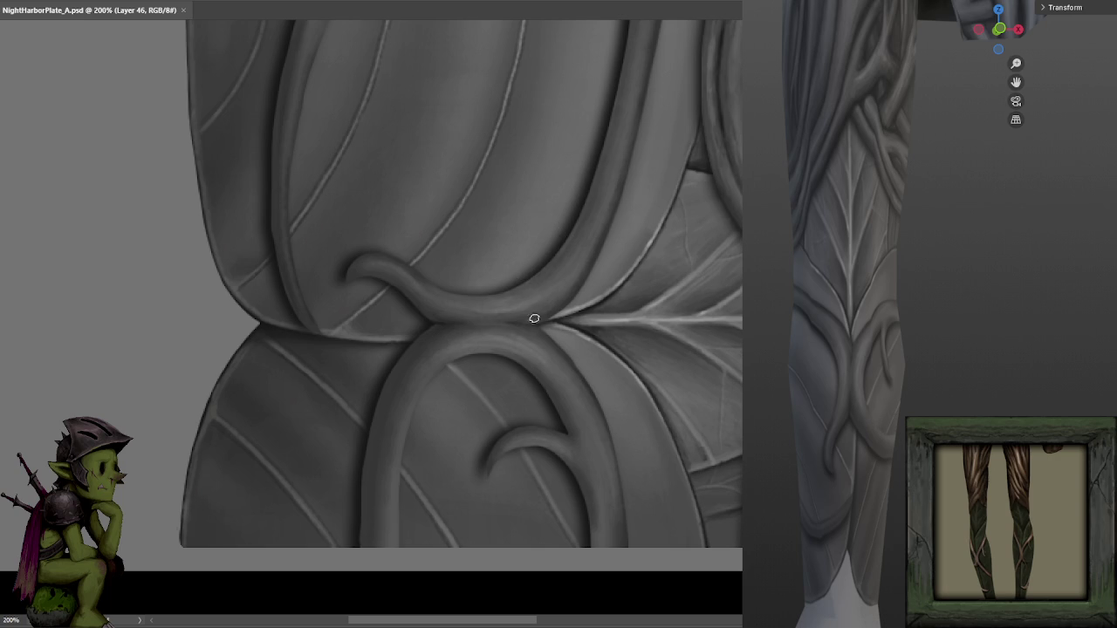
Sample greys from the vine and leaf, then paint the tendril tip into a pointed hook.
drag(530, 311, 598, 242)
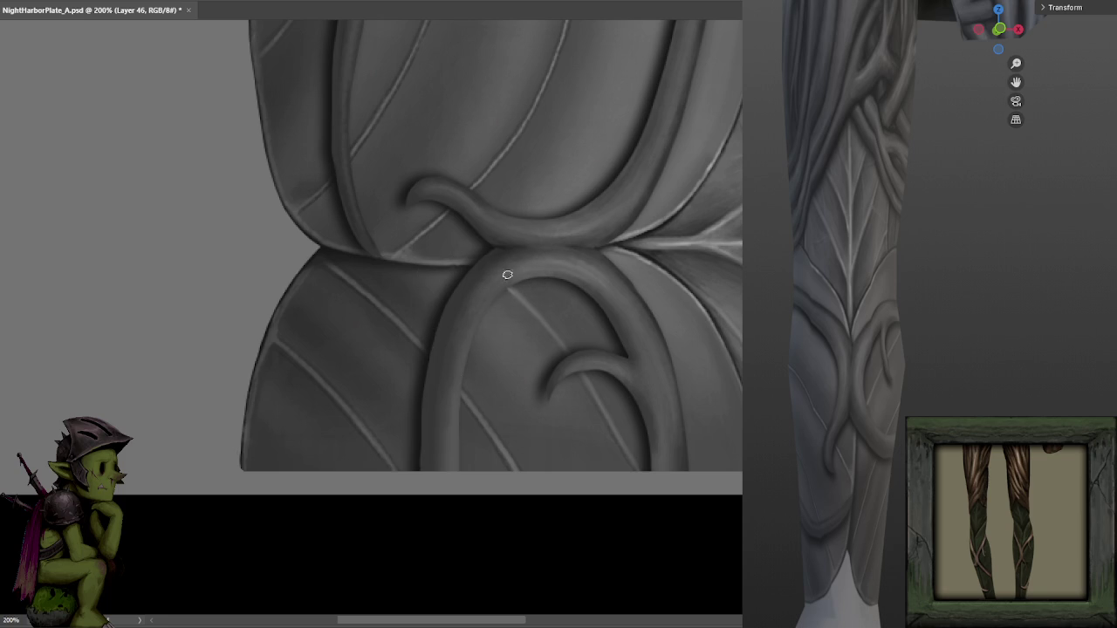
alt+click(476, 311)
alt+click(573, 225)
alt+click(641, 210)
drag(633, 149, 603, 212)
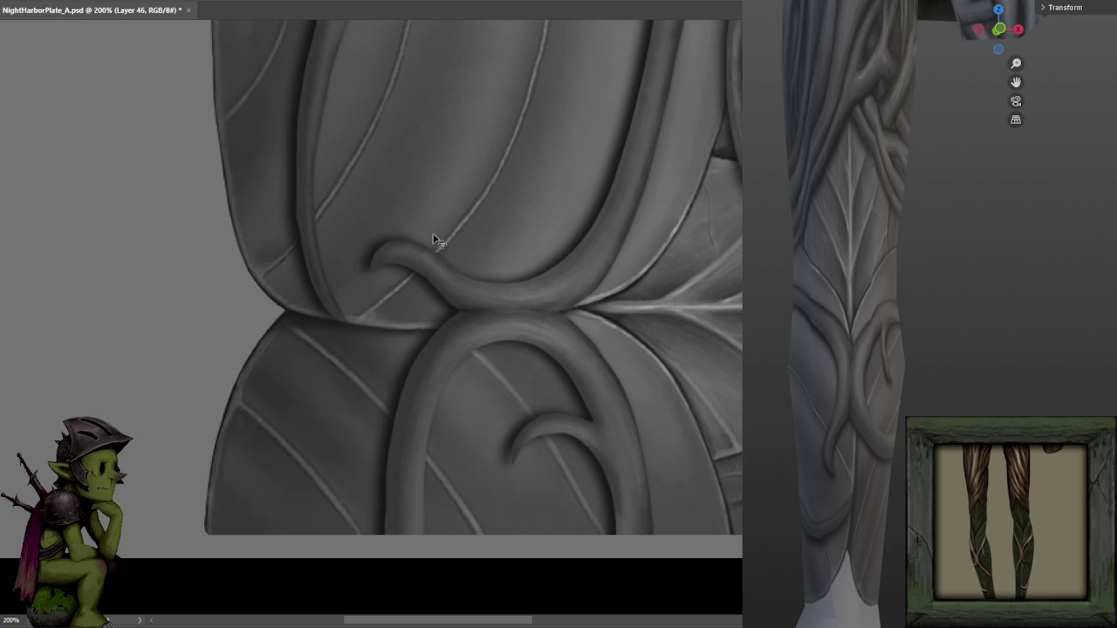
drag(376, 262, 391, 241)
scroll(678, 309, down, 1)
scroll(678, 309, down, 1)
scroll(498, 302, up, 1)
scroll(537, 235, up, 1)
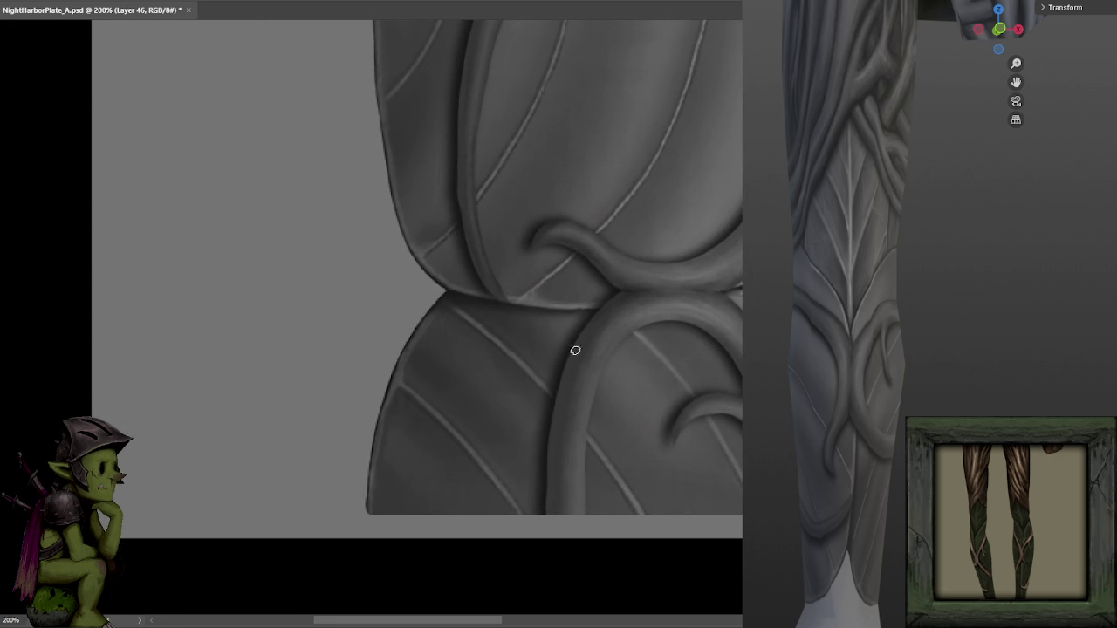
Pan along the vine to the forked branches at the texture's top edge.
drag(643, 282, 658, 206)
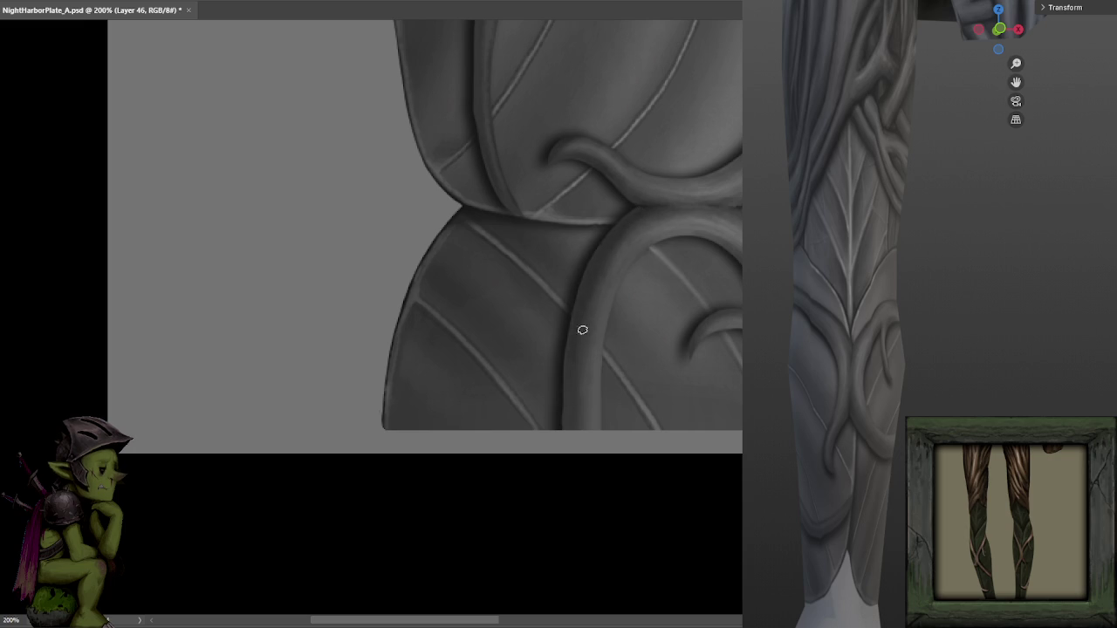
drag(579, 331, 573, 337)
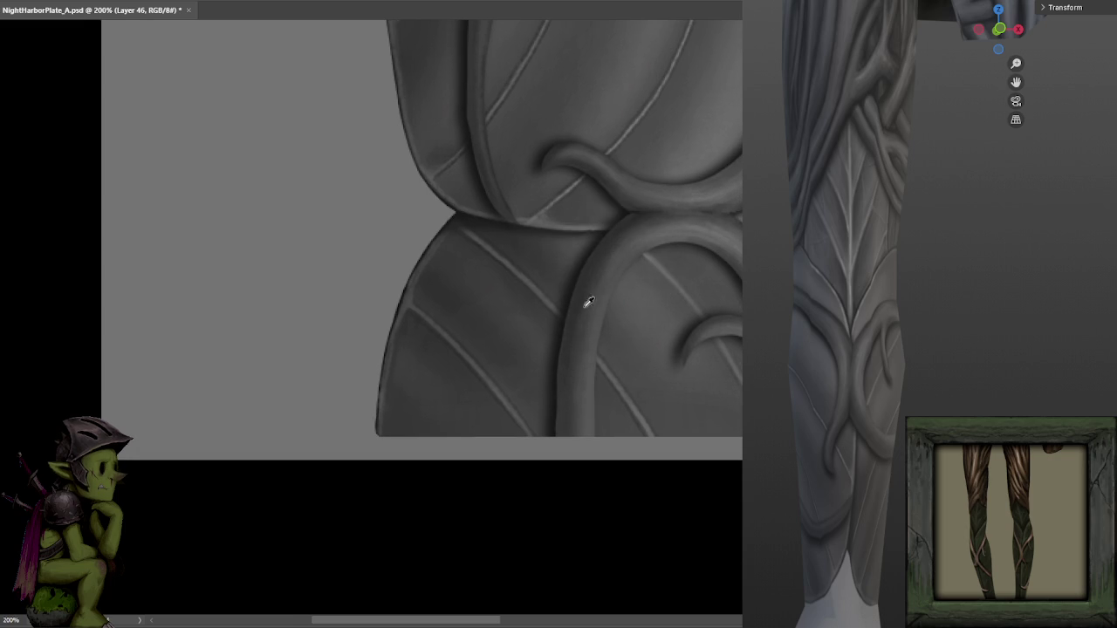
drag(592, 334, 481, 348)
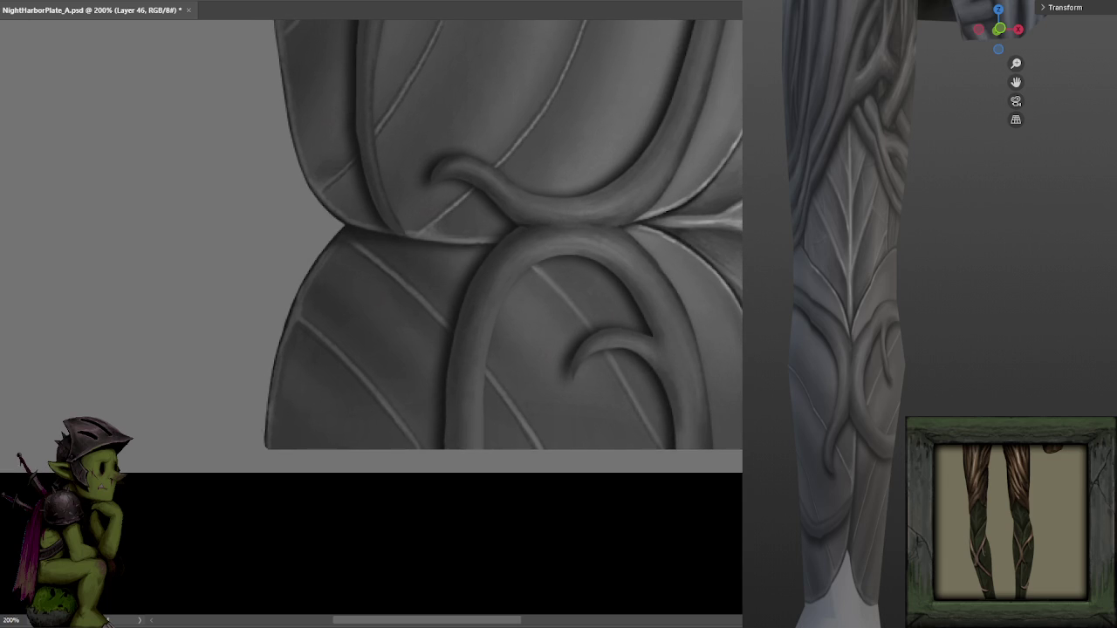
drag(681, 392, 627, 363)
mouse_move(649, 320)
mouse_down()
mouse_move(629, 319)
mouse_move(591, 373)
mouse_up()
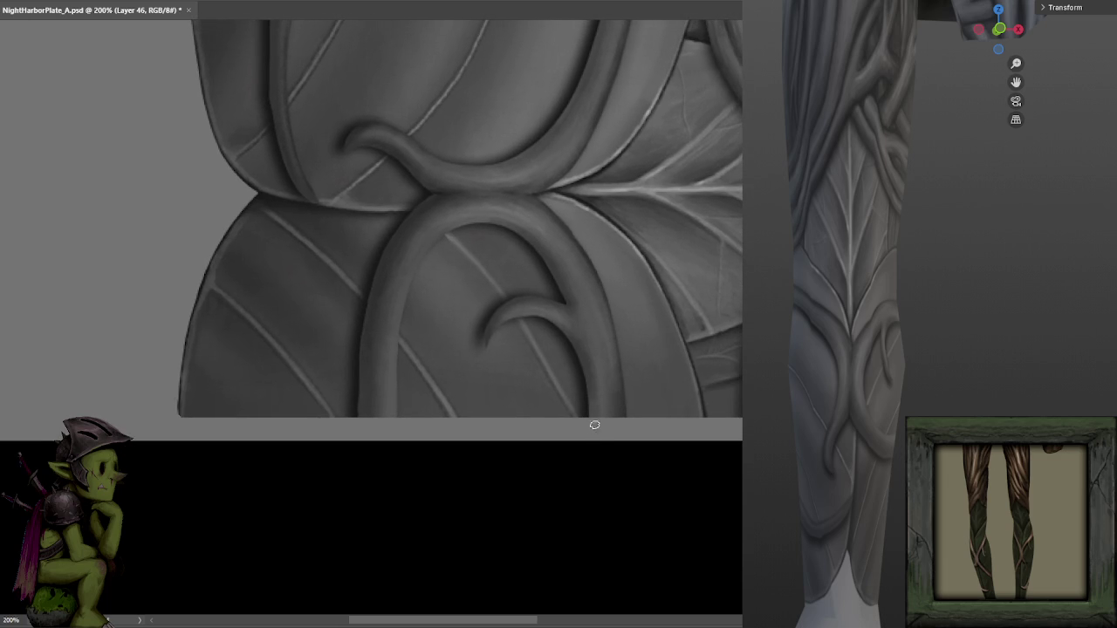
mouse_move(599, 392)
mouse_down()
mouse_move(579, 541)
mouse_move(598, 480)
mouse_move(594, 510)
mouse_up()
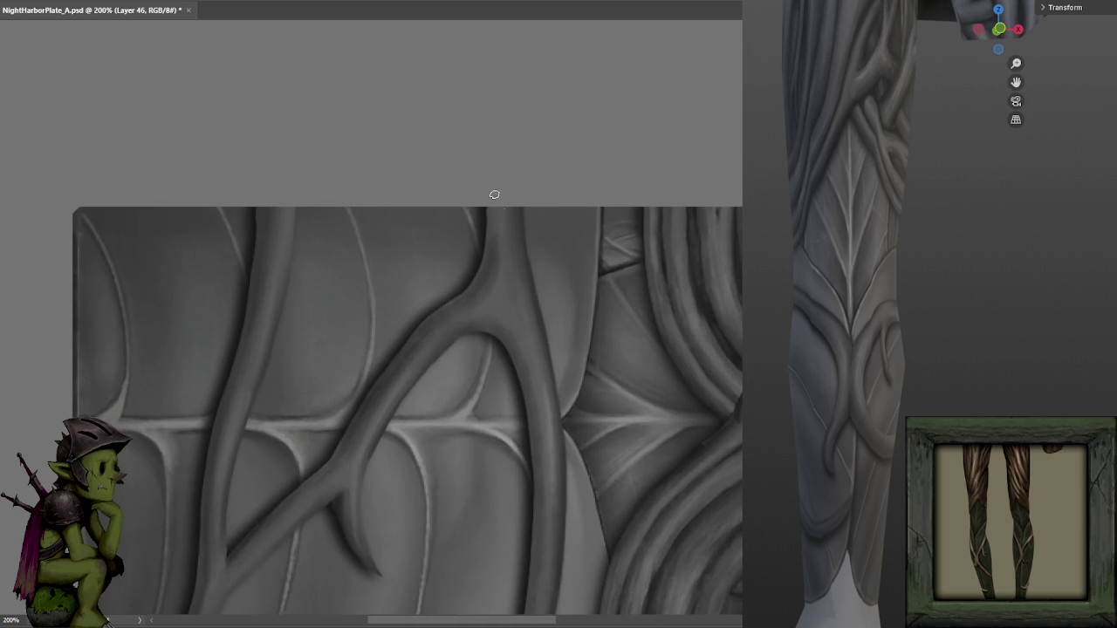
Paint the first touch-up strokes at the forked branch's top, saving after each.
key(ctrl+s)
scroll(980, 346, up, 3)
scroll(899, 327, up, 3)
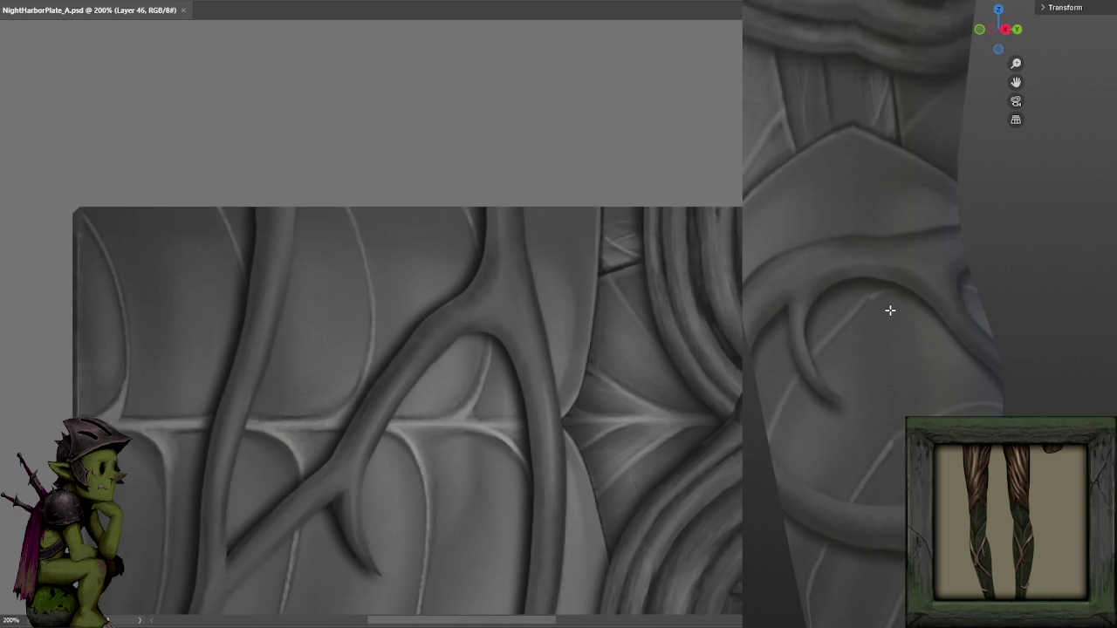
scroll(890, 310, up, 2)
scroll(911, 342, up, 3)
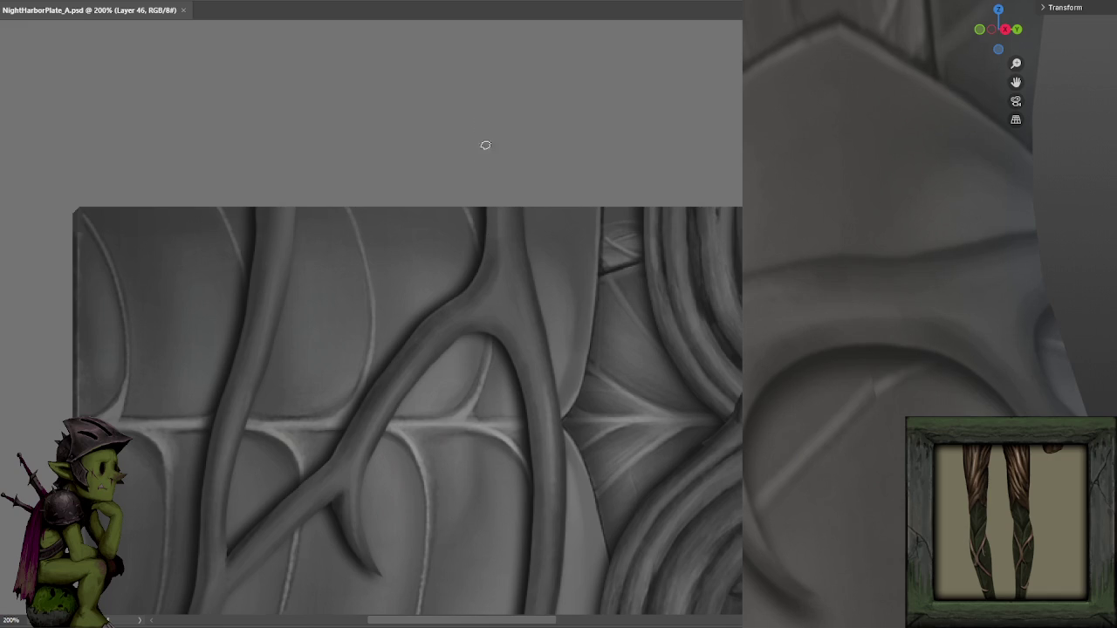
drag(491, 254, 491, 189)
key(ctrl+s)
drag(513, 230, 519, 184)
key(ctrl+s)
drag(524, 225, 519, 237)
key(ctrl+s)
Add more upward strokes along the top branch, saving after each one.
drag(514, 208, 517, 249)
key(ctrl+s)
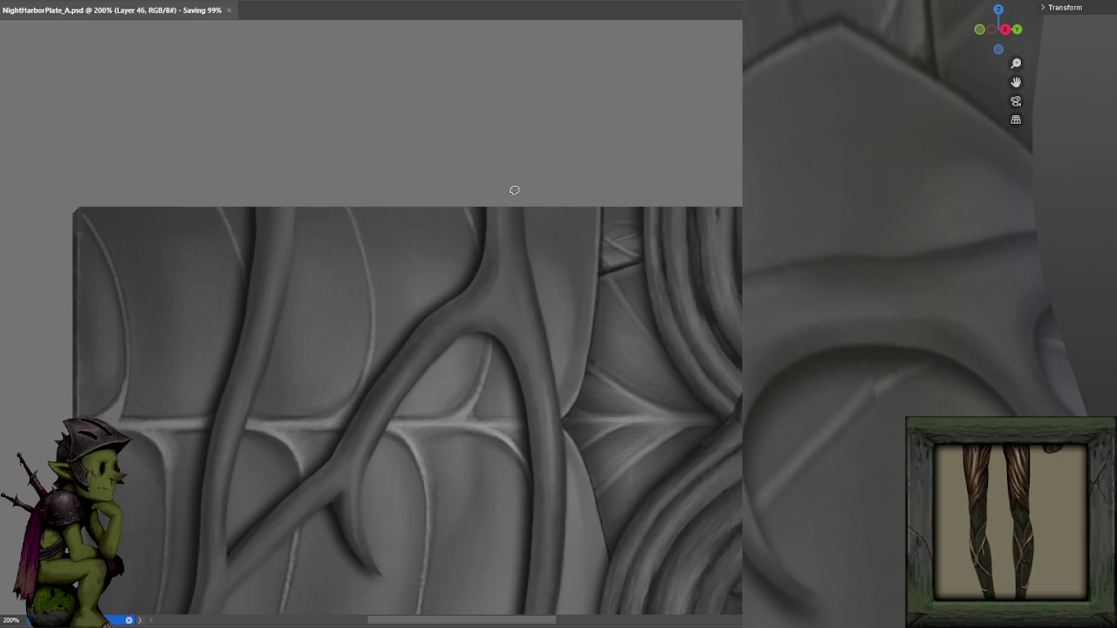
drag(509, 228, 506, 183)
key(ctrl+s)
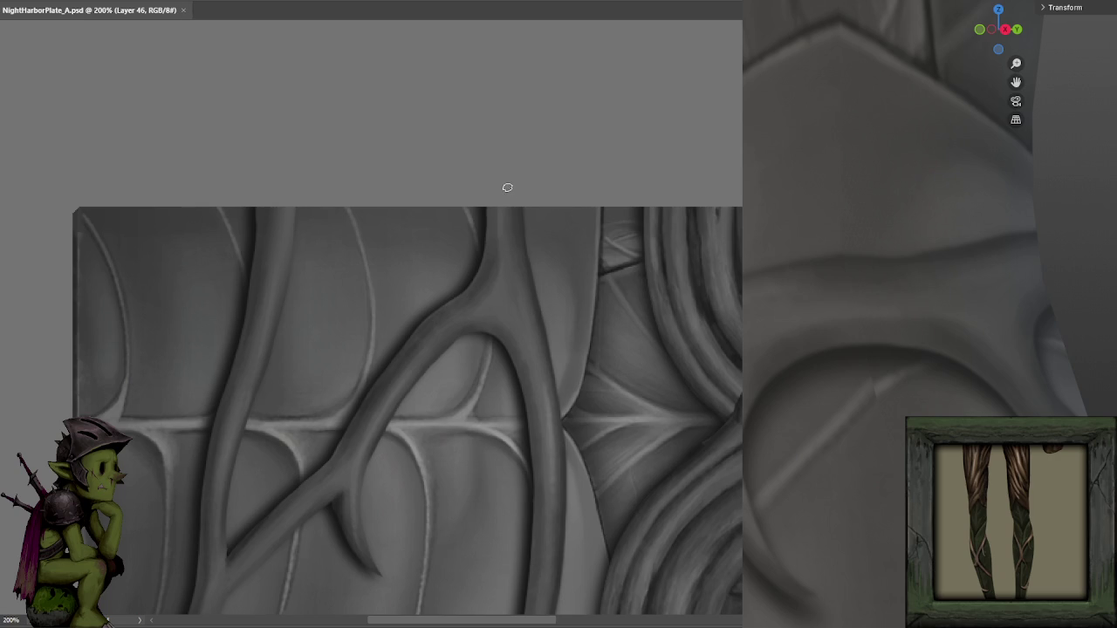
drag(516, 252, 507, 198)
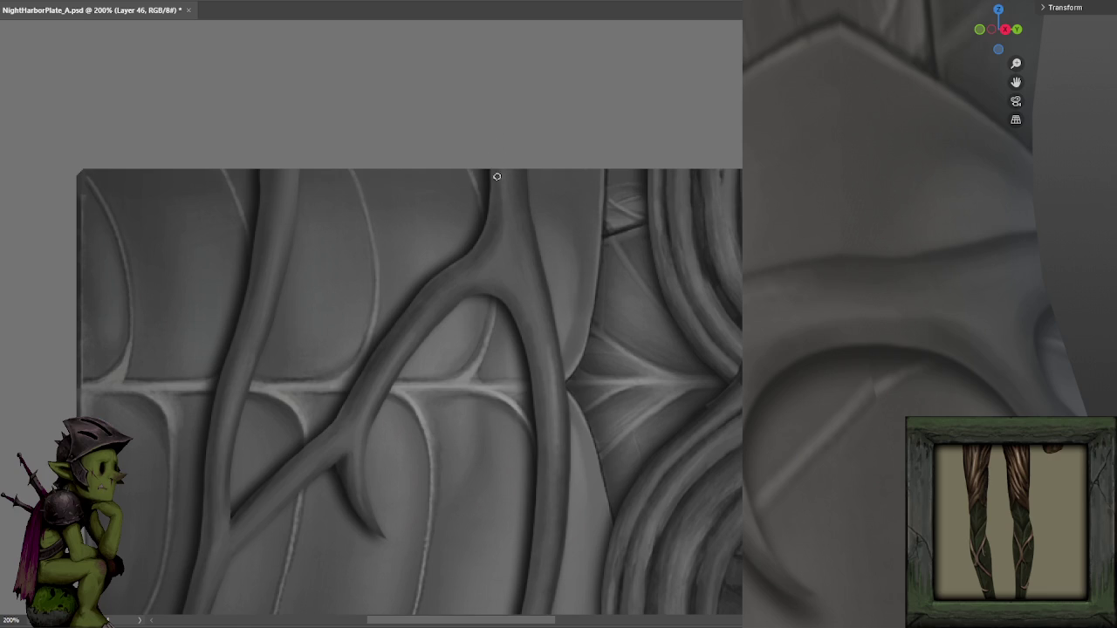
key(ctrl+s)
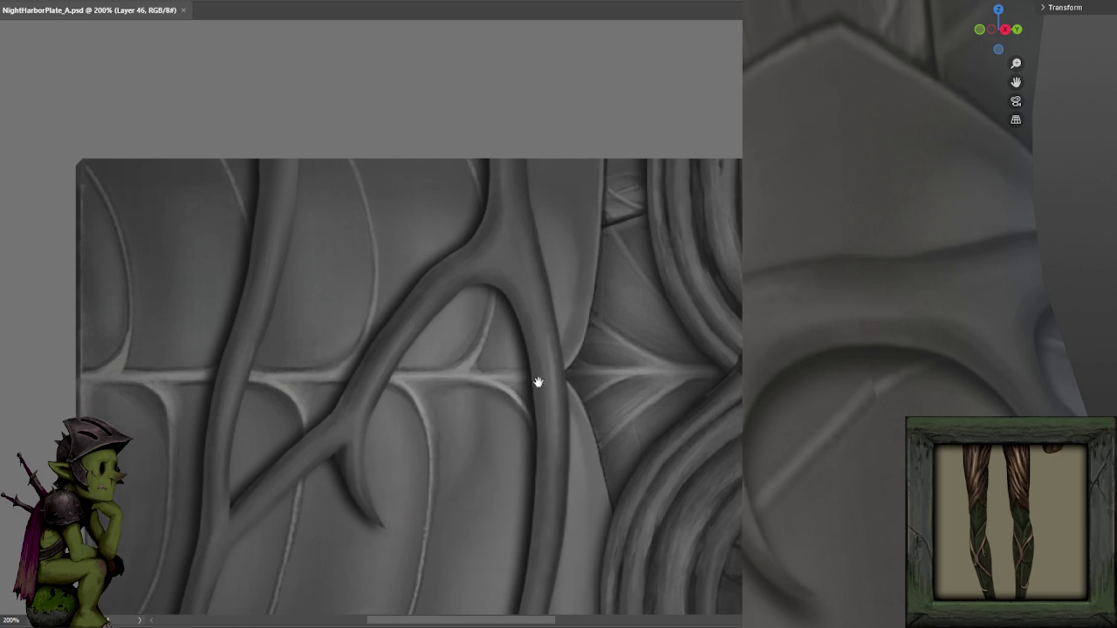
Zoom in on the hooked tendril and dab small touch-ups, saving after each.
key(ctrl+plus)
scroll(538, 411, down, 5)
scroll(535, 394, down, 2)
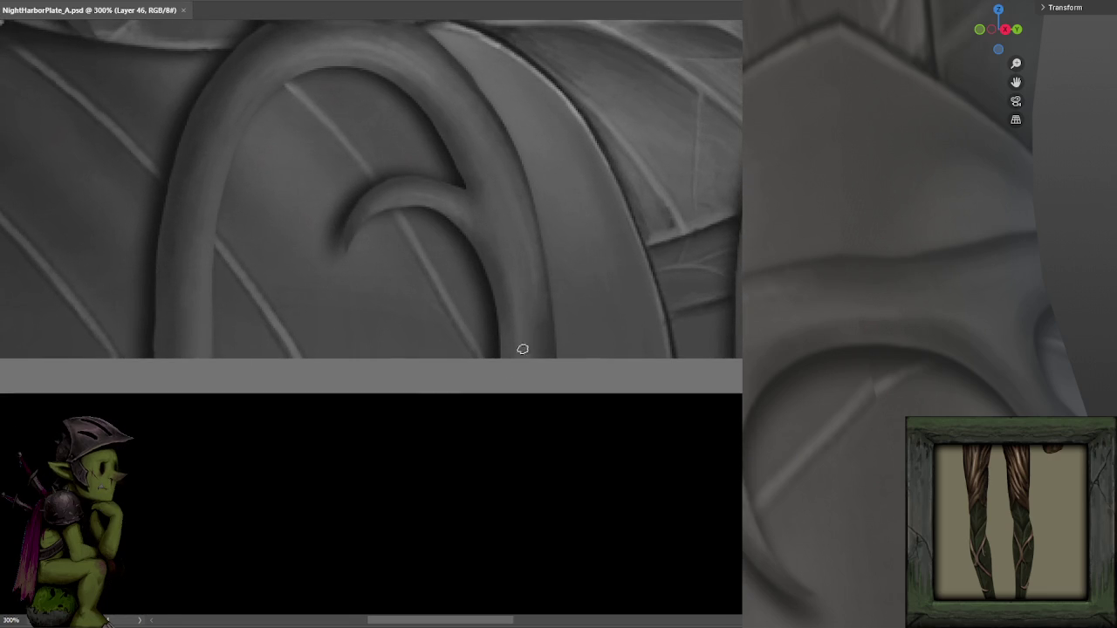
key(ctrl+s)
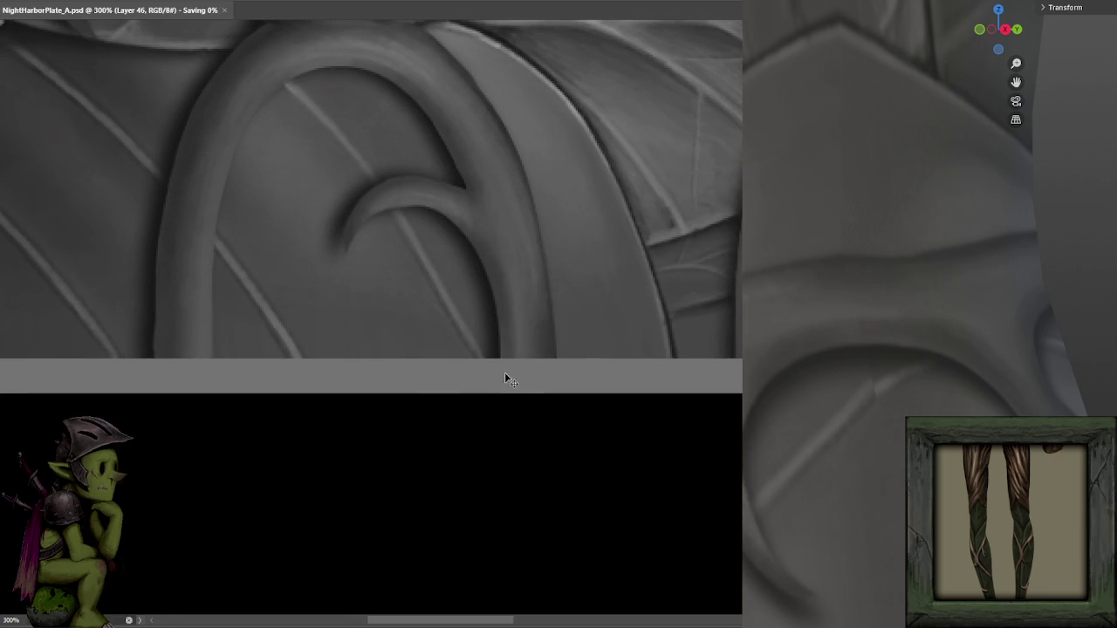
click(515, 355)
key(ctrl+s)
click(515, 289)
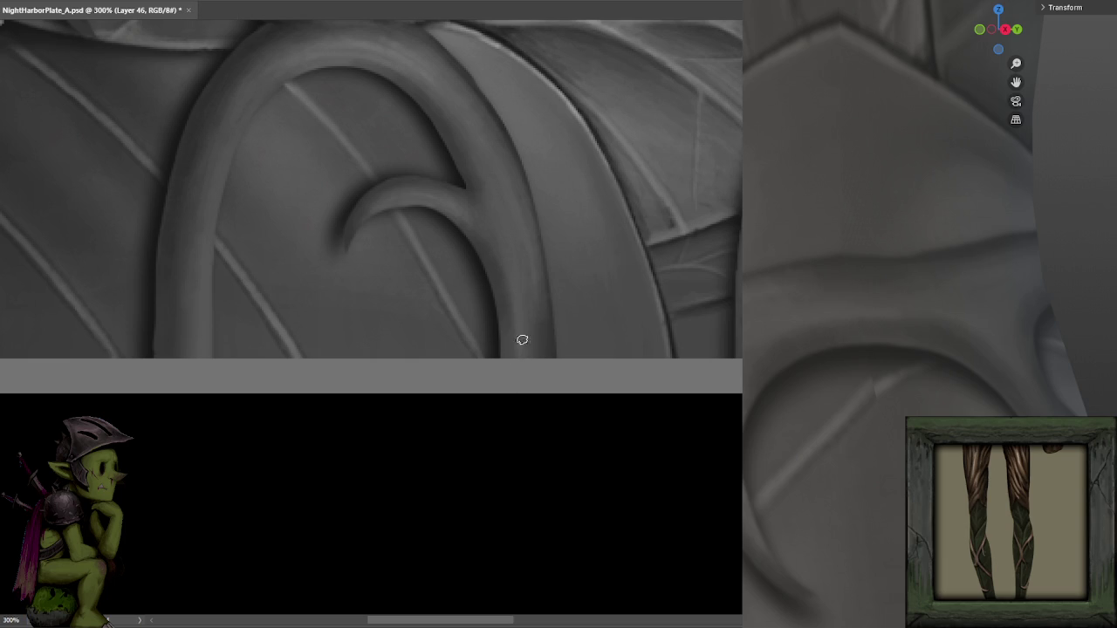
key(ctrl+s)
Sample several greys from the leaf and save so the leg preview refreshes.
alt+click(520, 270)
alt+click(420, 66)
alt+click(515, 316)
key(ctrl+s)
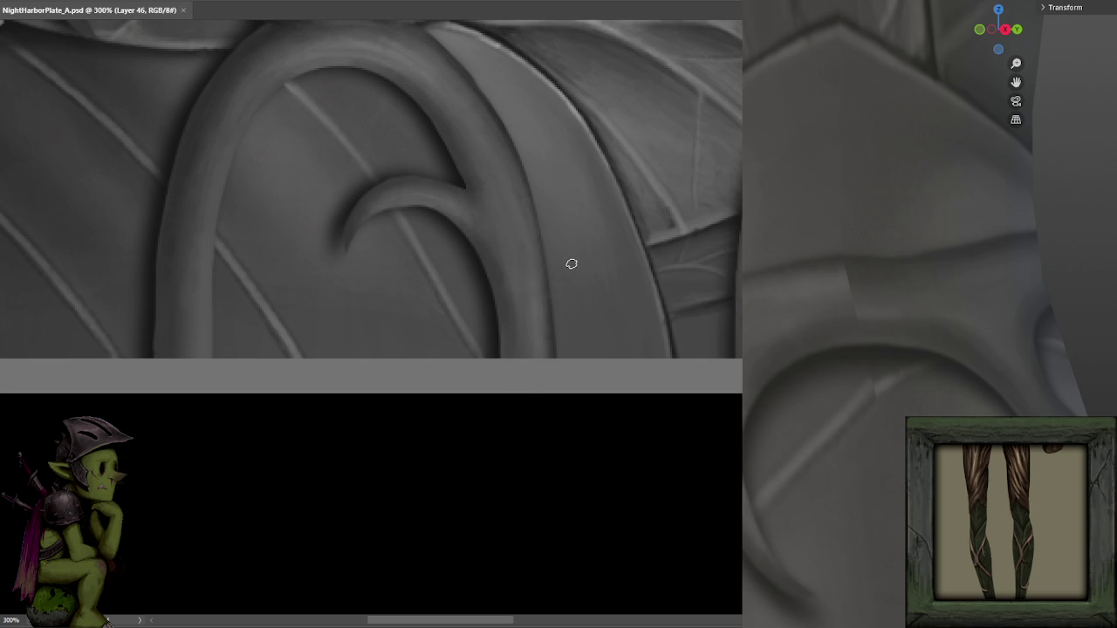
scroll(566, 226, down, 2)
scroll(571, 229, up, 2)
scroll(576, 209, up, 1)
Bring the forked branch's stem into view and paint soft strokes along it, saving each.
drag(574, 223, 570, 451)
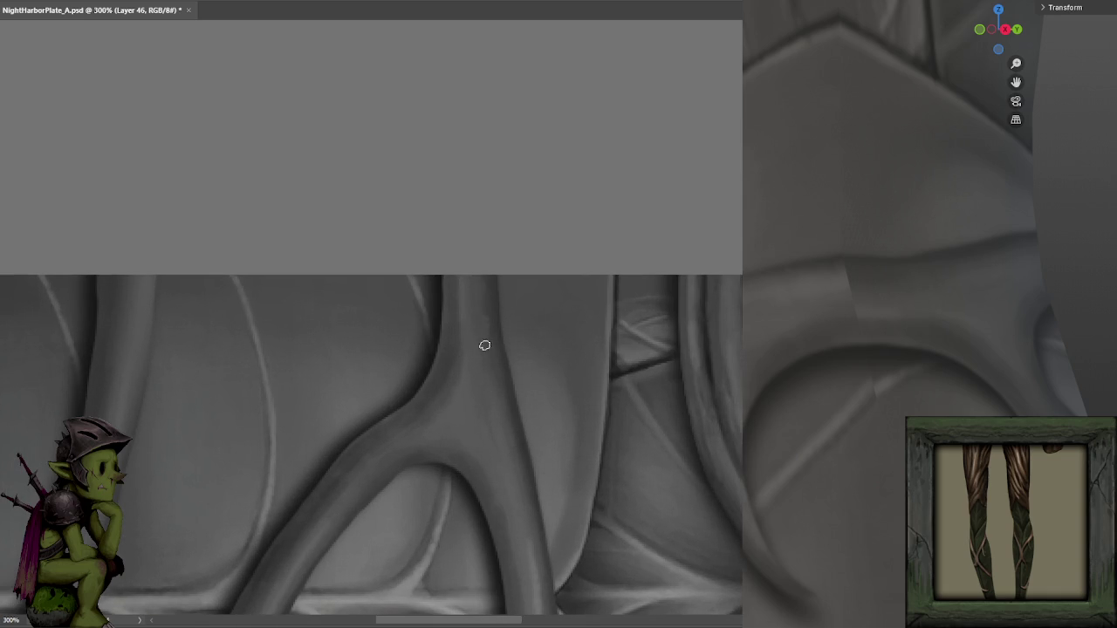
key(ctrl+s)
click(483, 314)
key(ctrl+s)
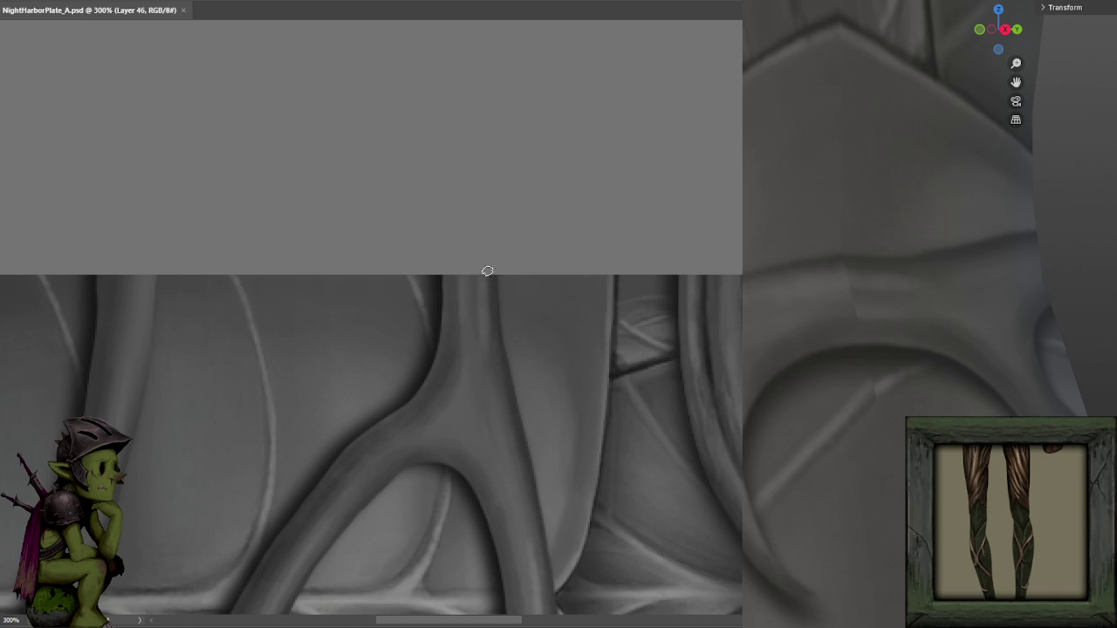
drag(480, 280, 541, 470)
key(ctrl+s)
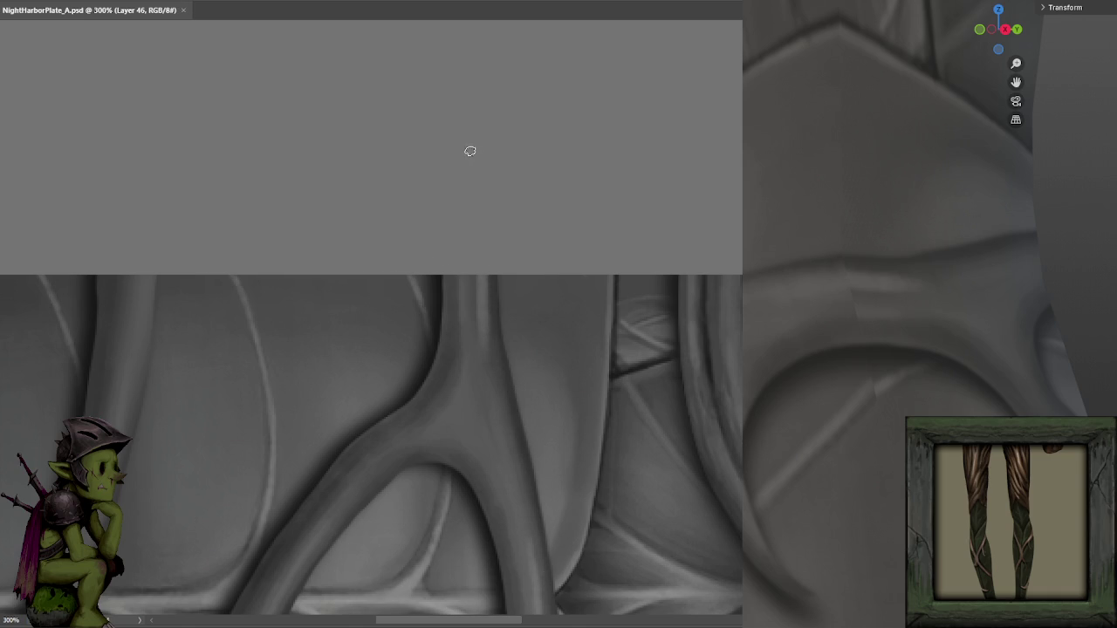
drag(494, 342, 481, 279)
key(ctrl+s)
drag(485, 277, 489, 352)
key(ctrl+s)
Add further stem strokes, sample a nearby grey and dab the stem, saving each time.
drag(486, 290, 479, 279)
key(ctrl+s)
drag(458, 343, 459, 246)
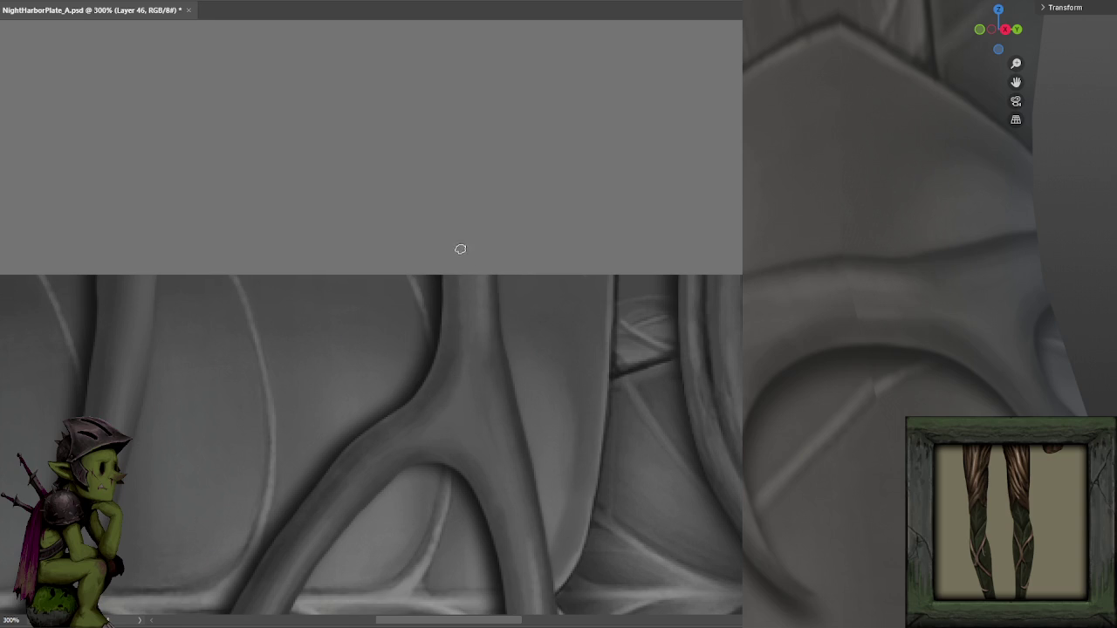
key(ctrl+s)
alt+click(454, 295)
key(ctrl+s)
click(472, 351)
key(ctrl+s)
key(ctrl+minus)
key(ctrl+minus)
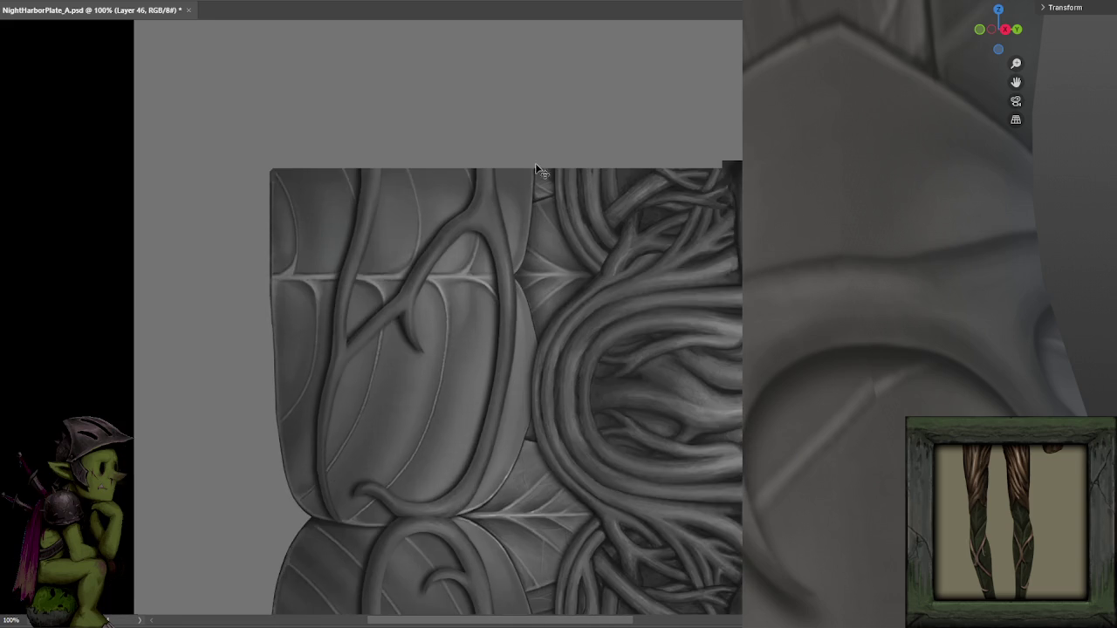
key(ctrl+minus)
key(ctrl+s)
drag(516, 282, 506, 251)
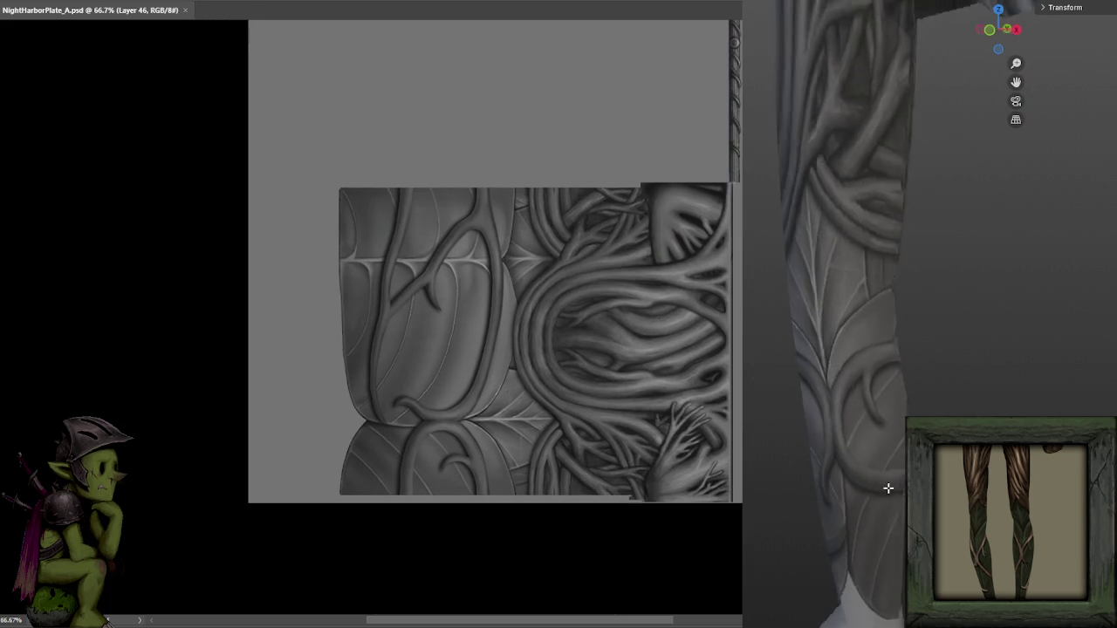
drag(797, 506, 916, 507)
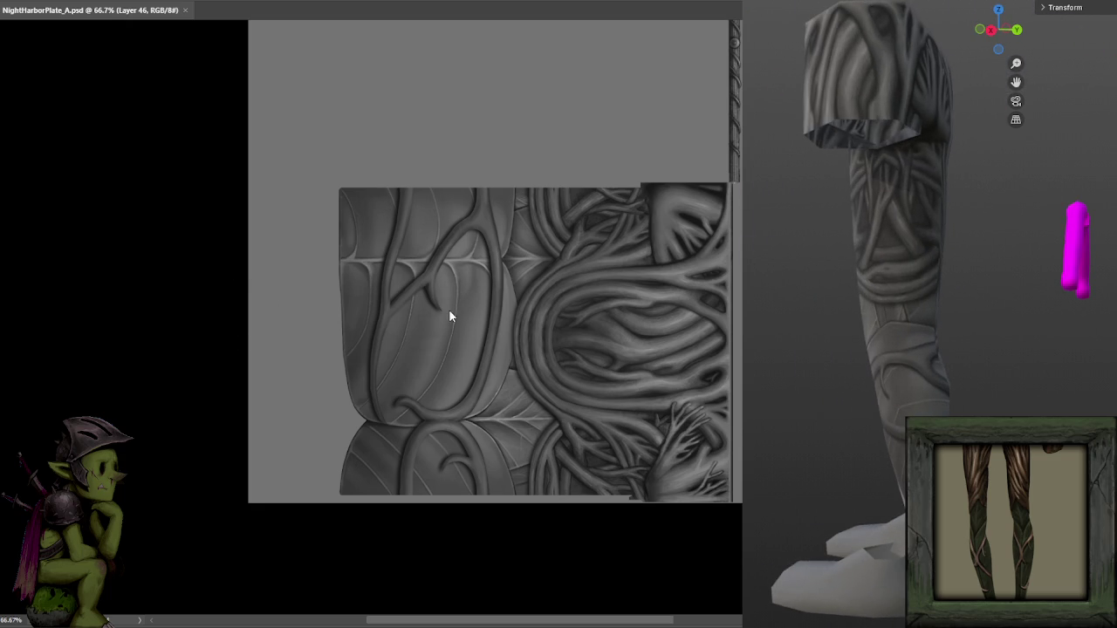
key(ctrl+plus)
key(ctrl+plus)
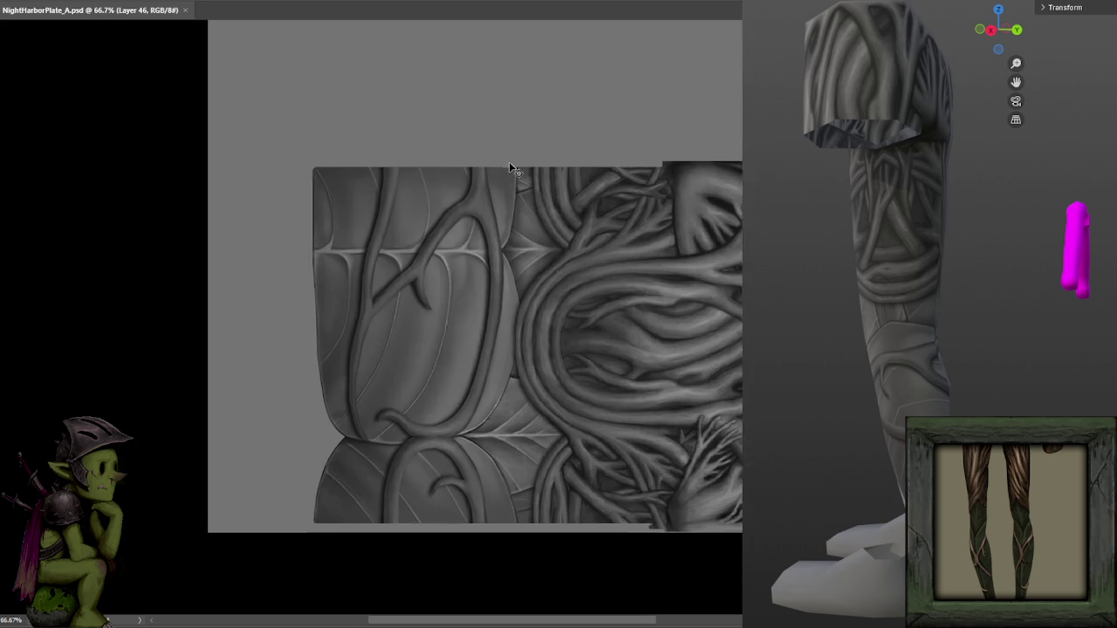
mouse_move(491, 142)
mouse_down()
mouse_move(561, 338)
mouse_move(544, 274)
mouse_up()
key(ctrl+plus)
key(ctrl+plus)
Darken the branch's left edge, sample its shading and save the texture.
mouse_move(454, 253)
mouse_down()
mouse_move(573, 180)
mouse_move(608, 107)
mouse_move(534, 175)
mouse_up()
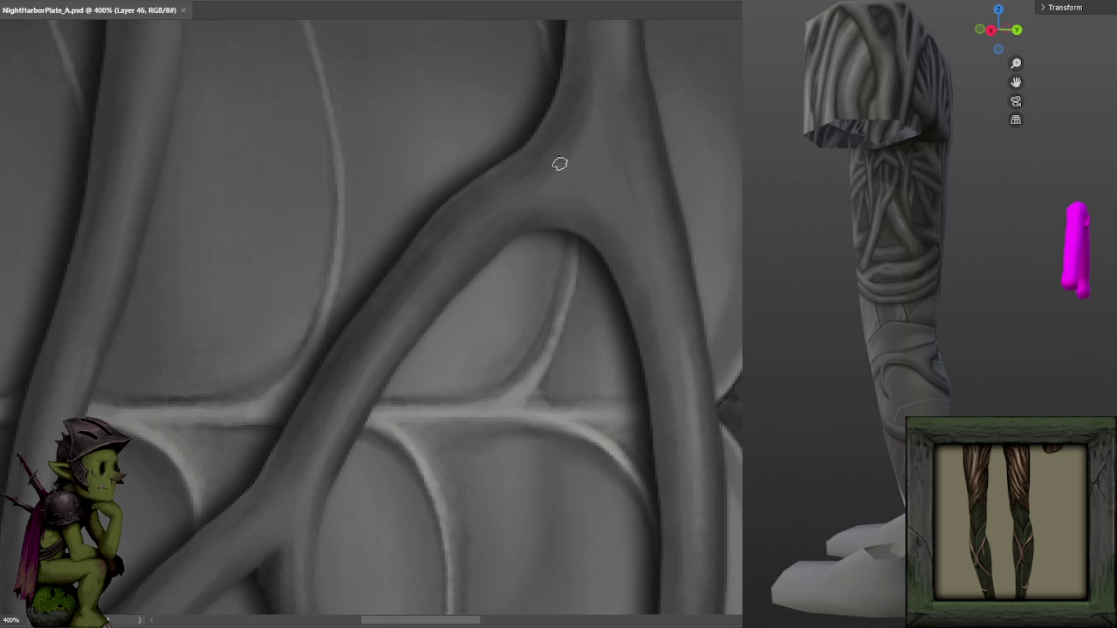
drag(561, 117, 559, 159)
alt+click(559, 130)
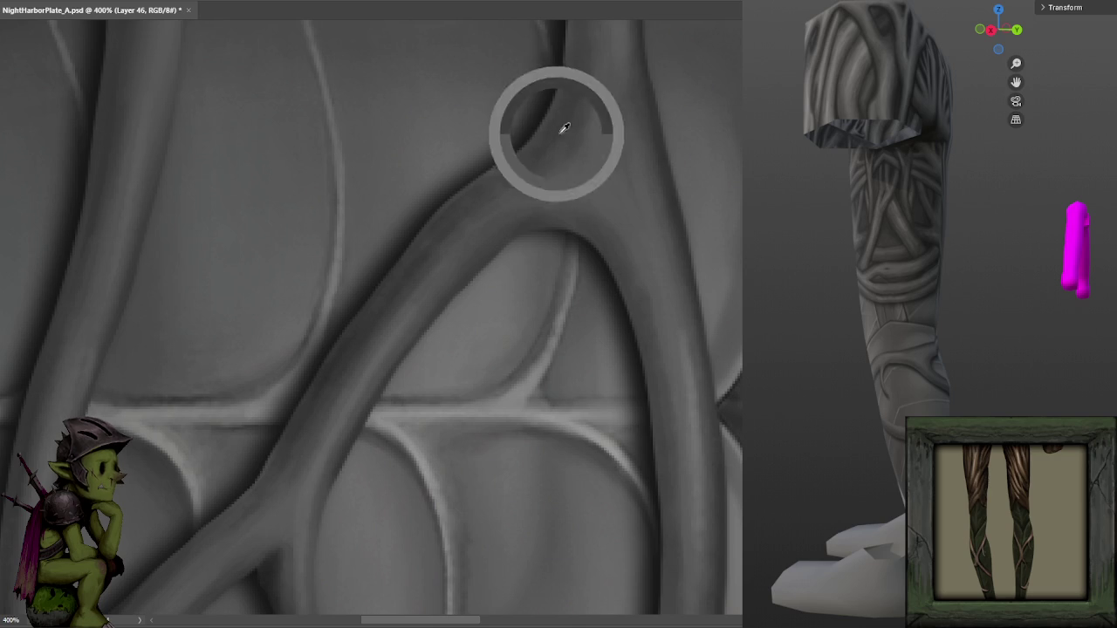
alt+click(599, 93)
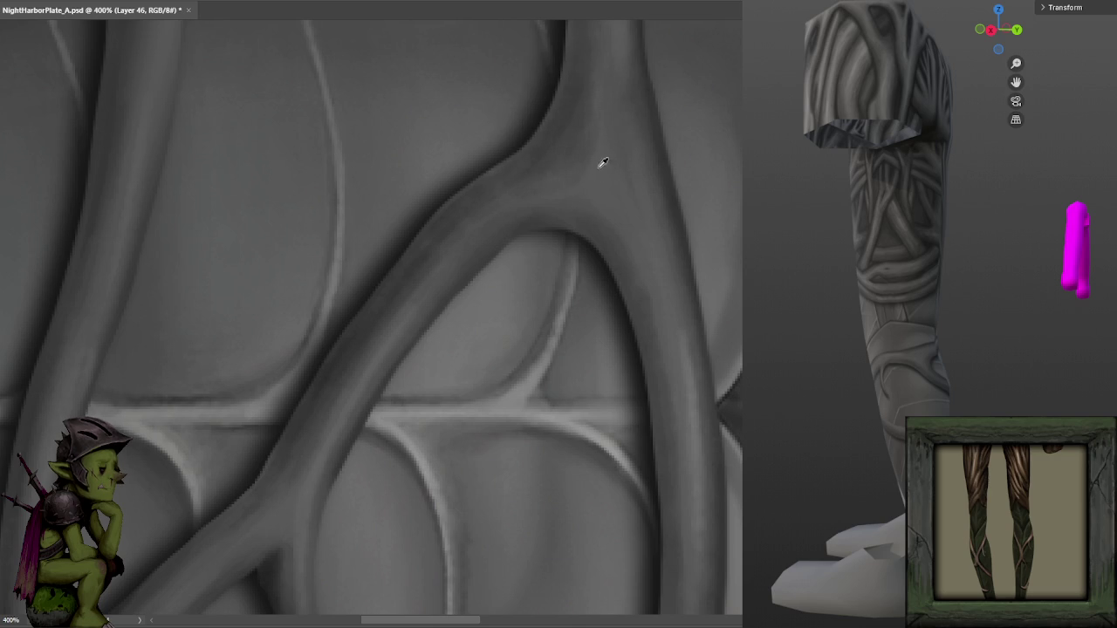
key(ctrl+s)
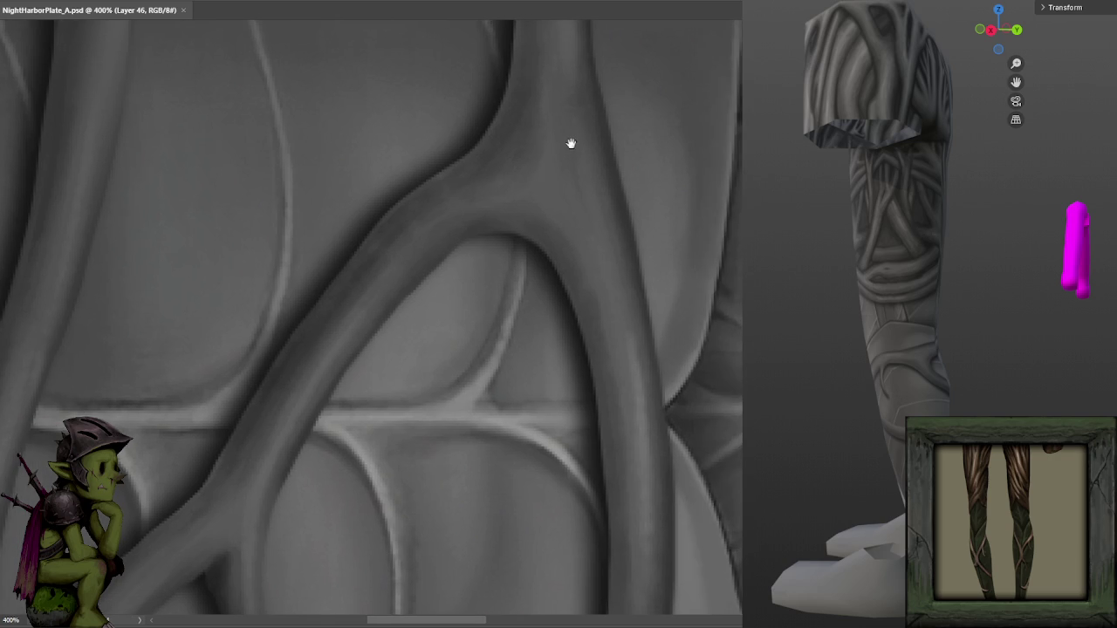
Paint a soft stroke over the branch fork, resample several fork shades and save.
scroll(602, 114, right, 2)
drag(526, 195, 559, 225)
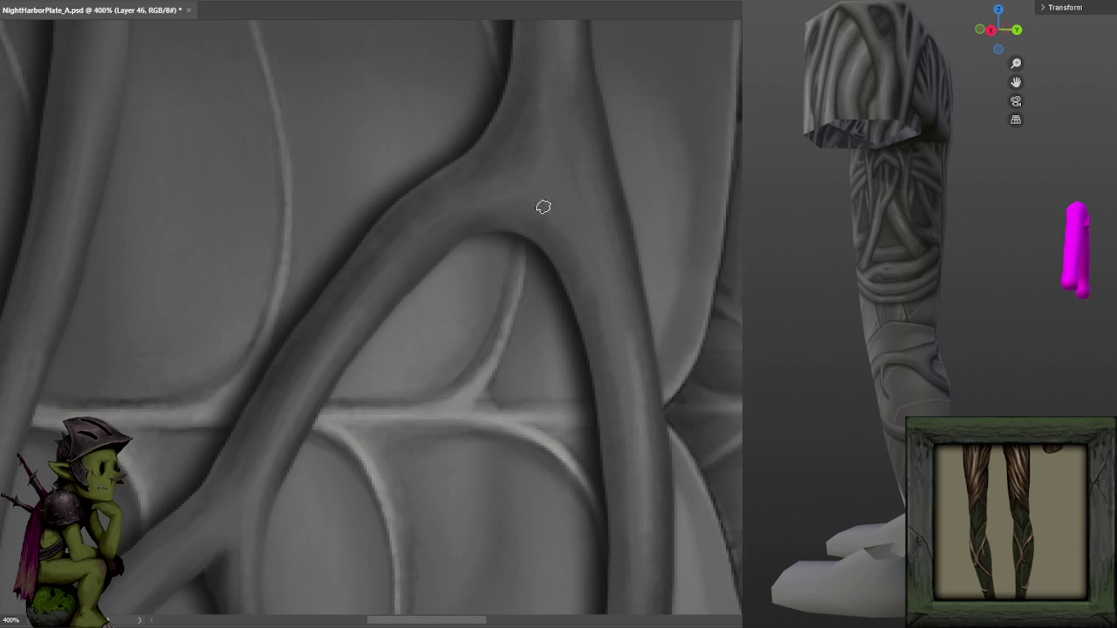
alt+click(544, 218)
alt+click(567, 260)
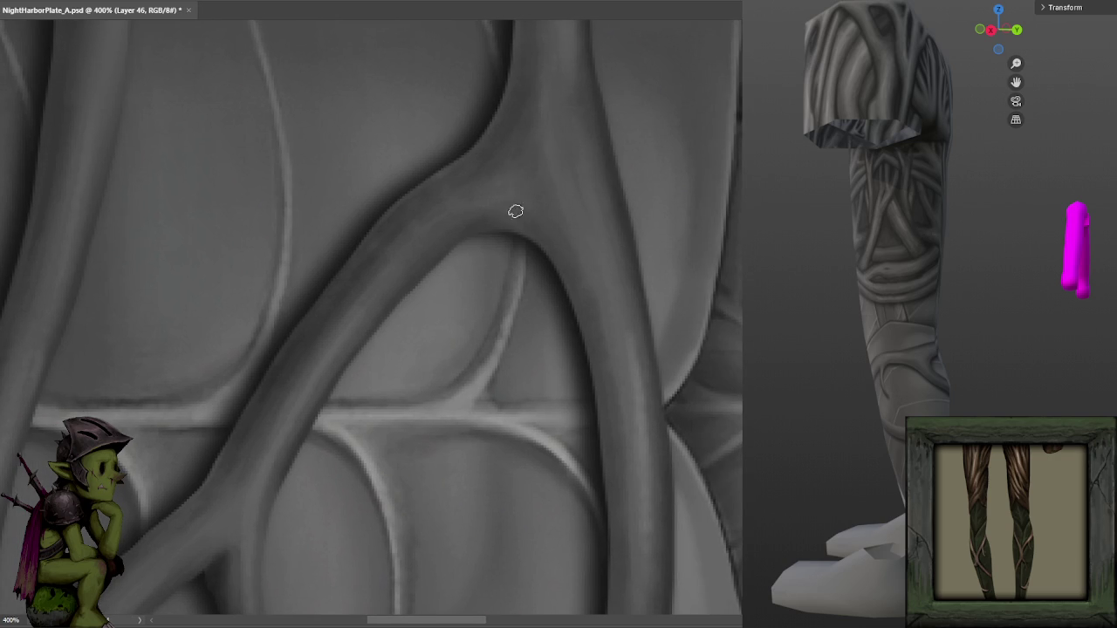
alt+click(432, 192)
alt+click(547, 188)
alt+click(552, 191)
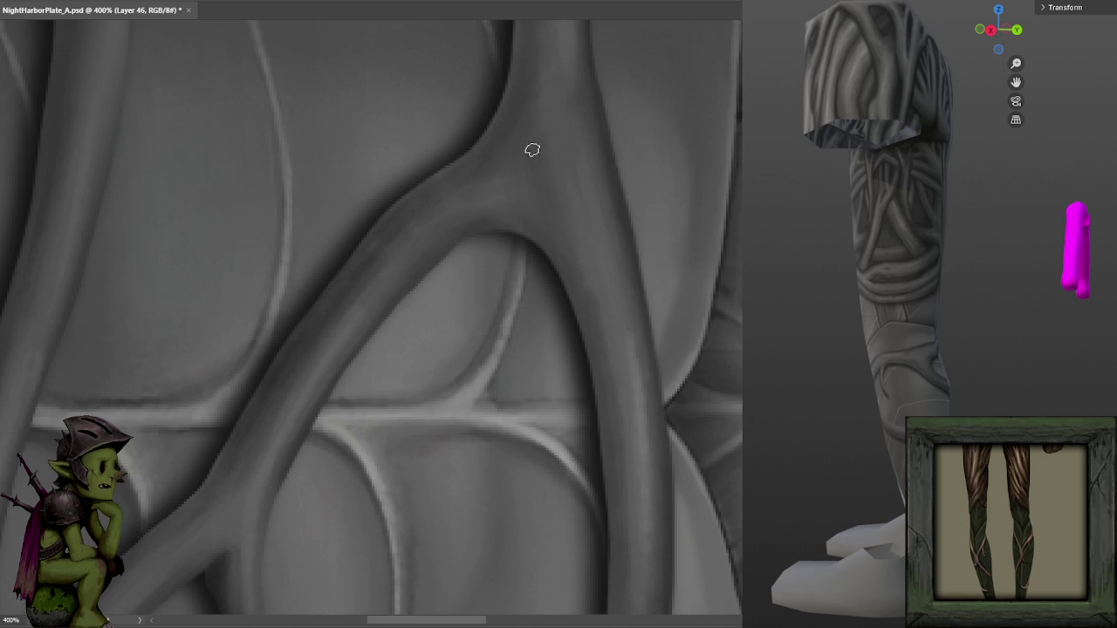
key(ctrl+minus)
key(ctrl+s)
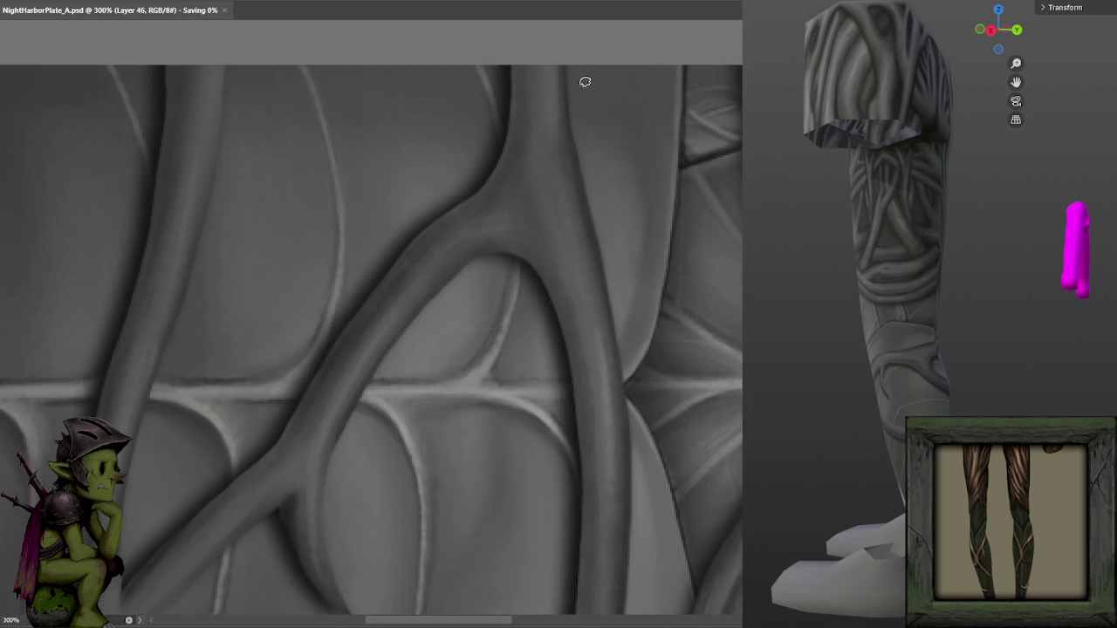
Dab and blend the shading around the branch fork, saving to refresh the model.
alt+click(522, 161)
drag(530, 212, 548, 229)
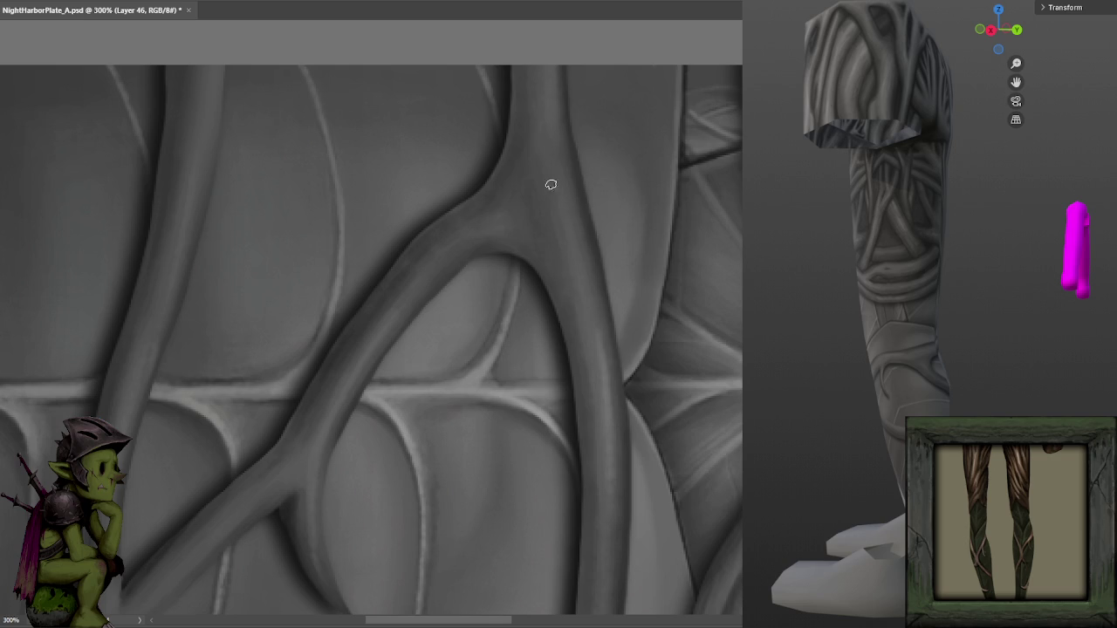
key(ctrl+s)
click(510, 219)
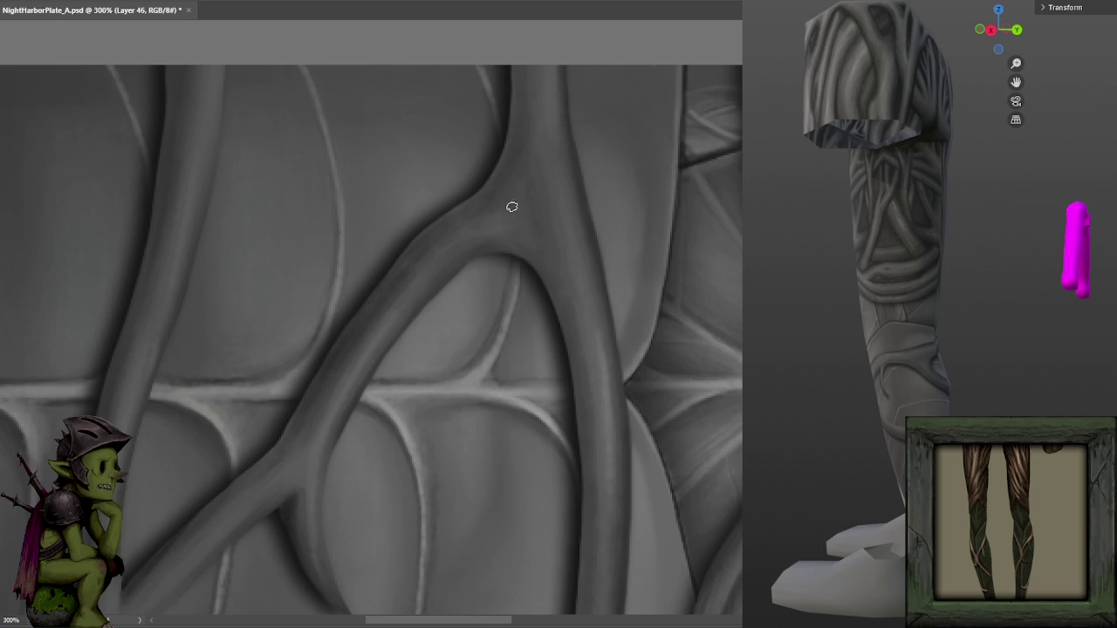
drag(449, 253, 611, 157)
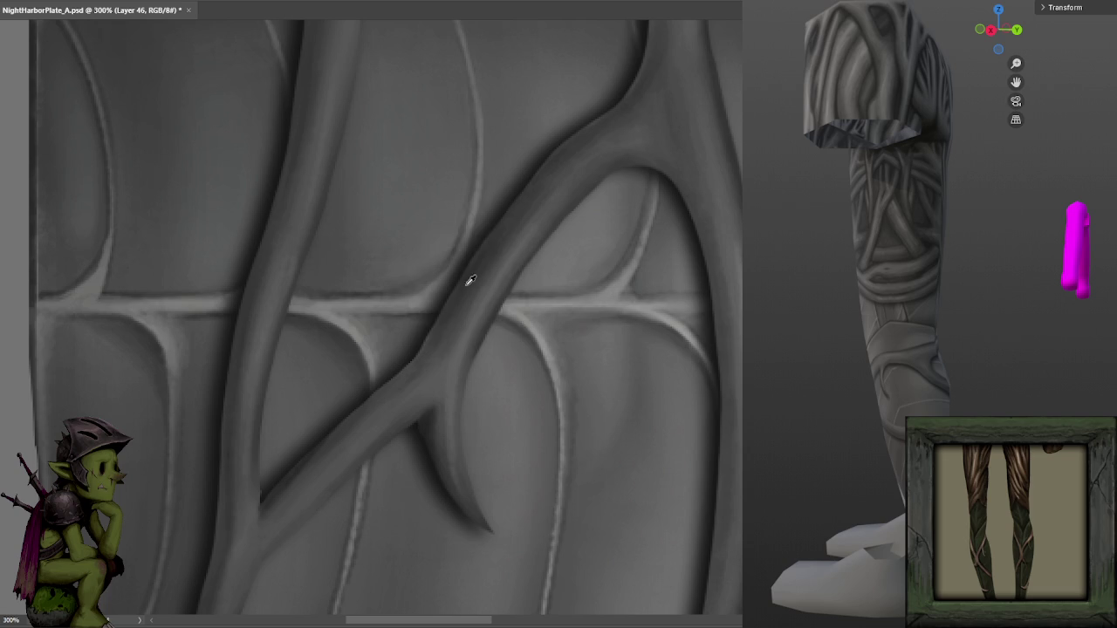
mouse_move(475, 287)
mouse_down()
mouse_move(603, 166)
mouse_move(696, 156)
mouse_up()
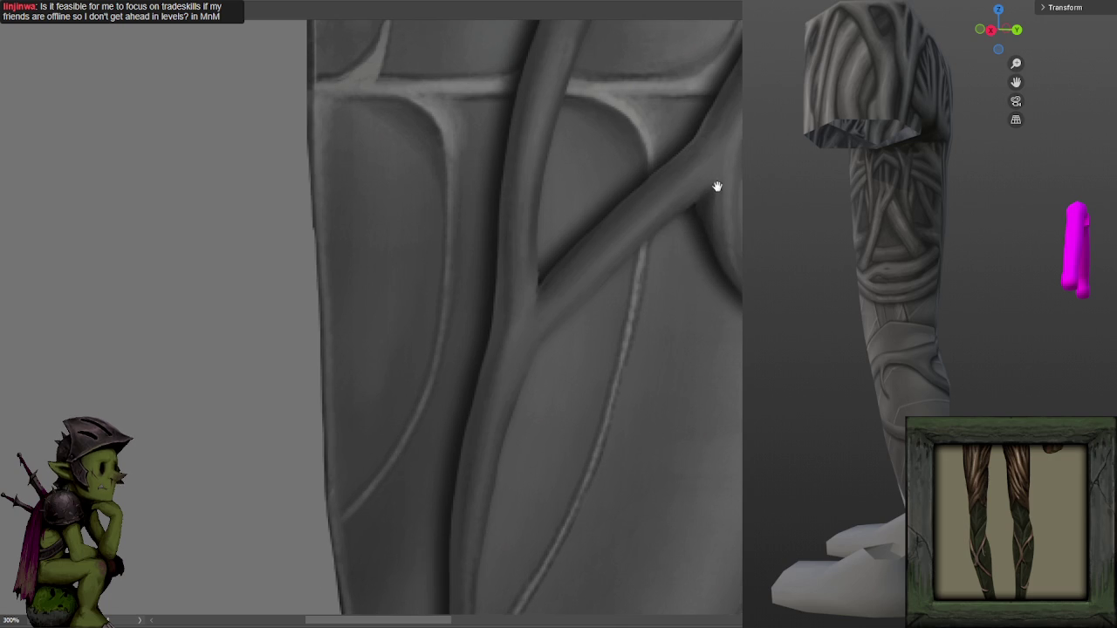
drag(720, 187, 694, 197)
scroll(699, 188, up, 2)
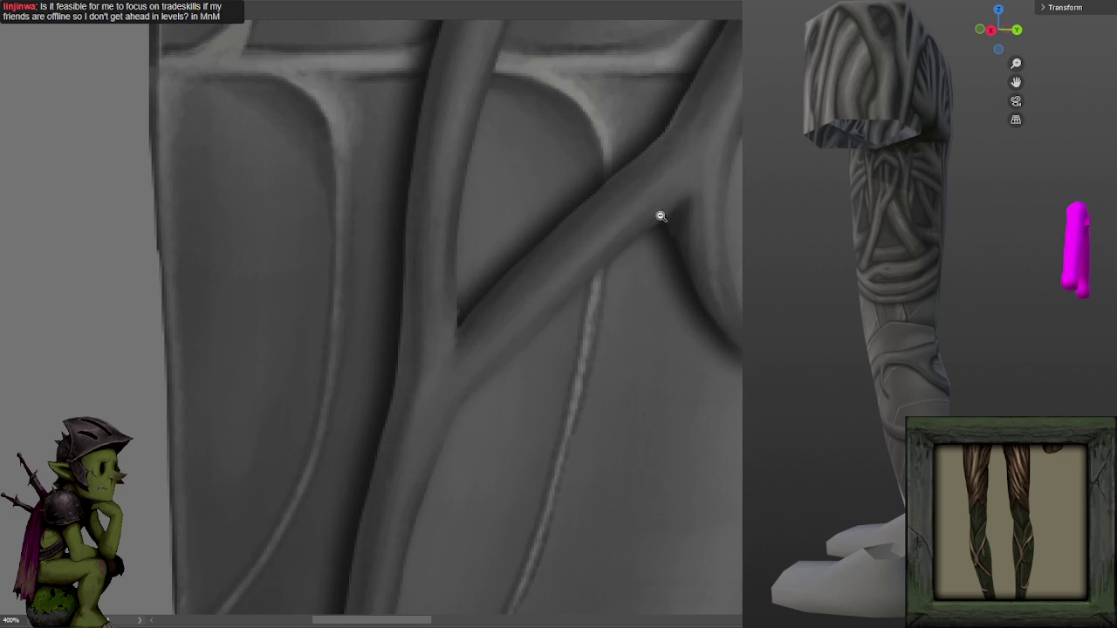
scroll(675, 200, down, 1)
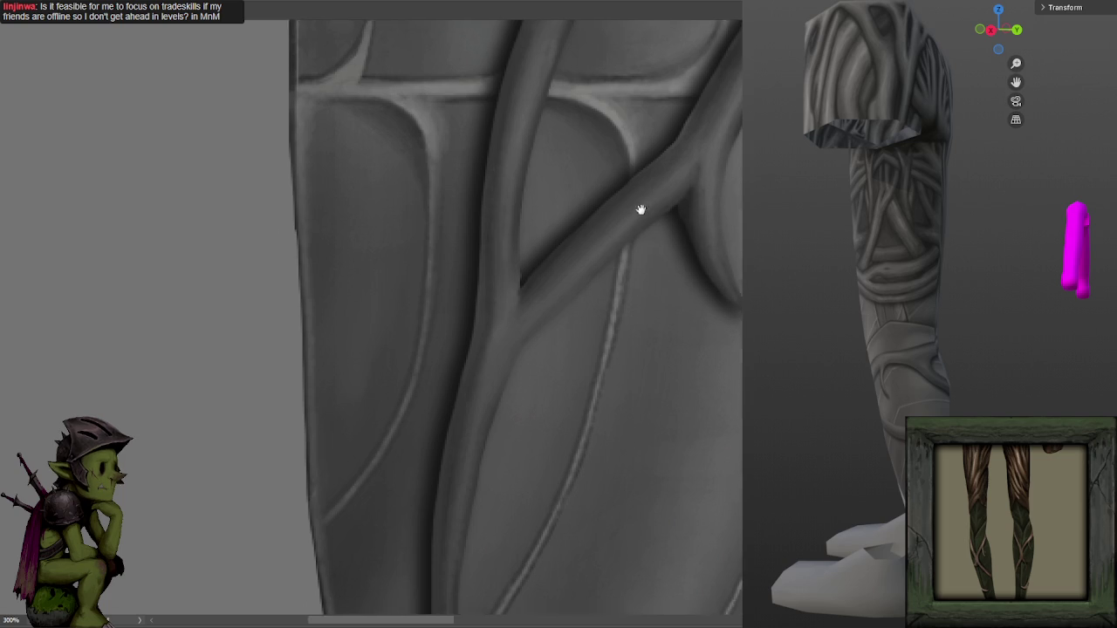
mouse_move(607, 240)
mouse_down()
mouse_move(679, 210)
mouse_move(694, 177)
mouse_up()
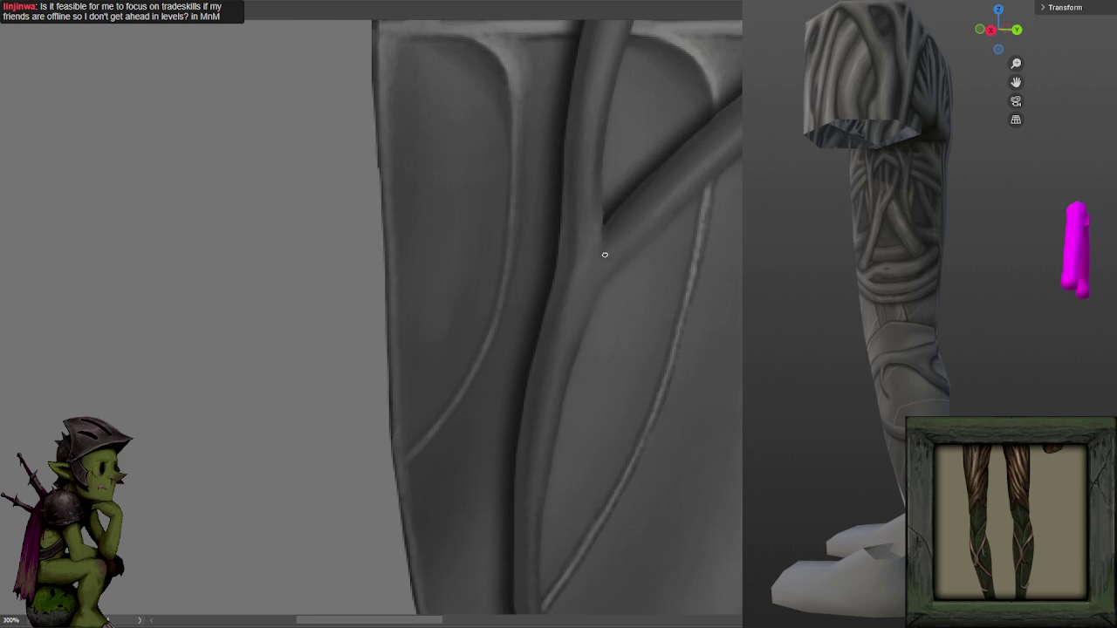
drag(592, 198, 620, 90)
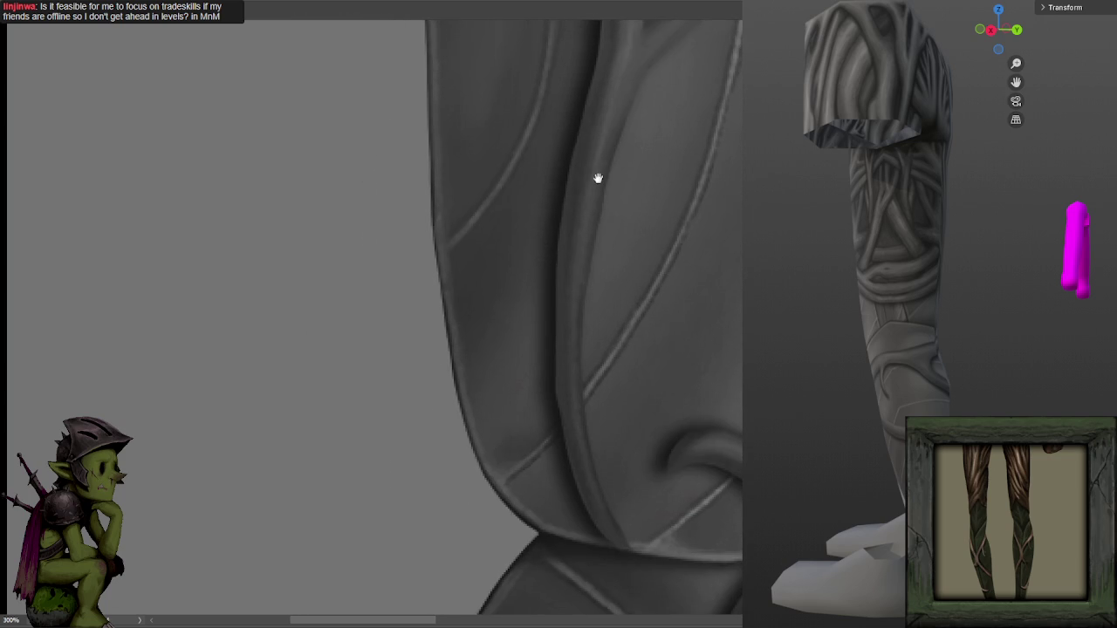
drag(589, 206, 618, 76)
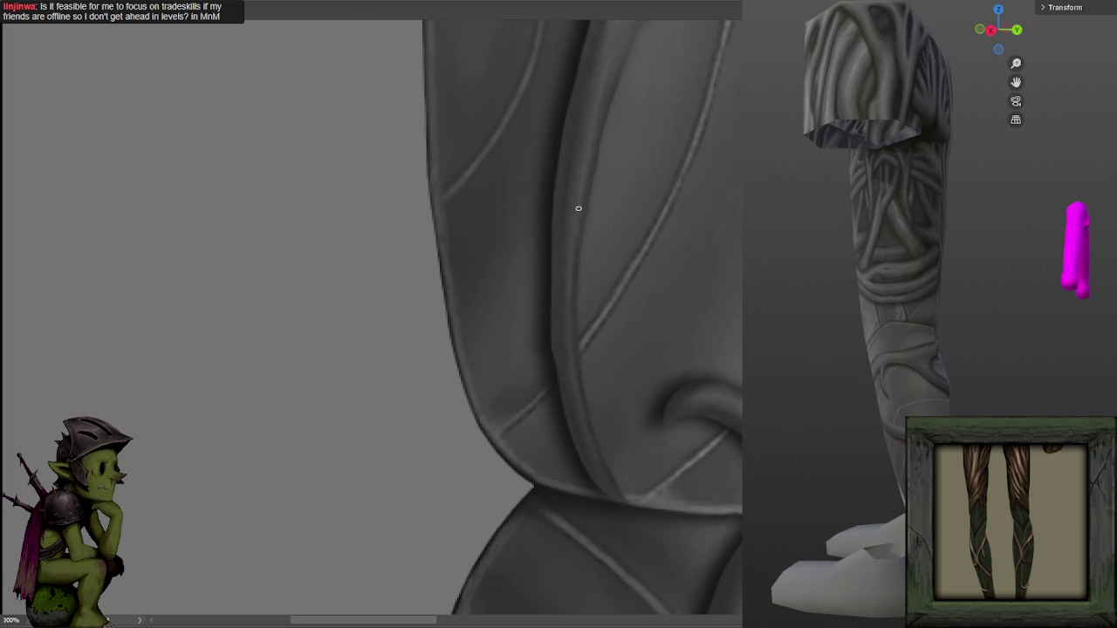
drag(574, 380, 531, 264)
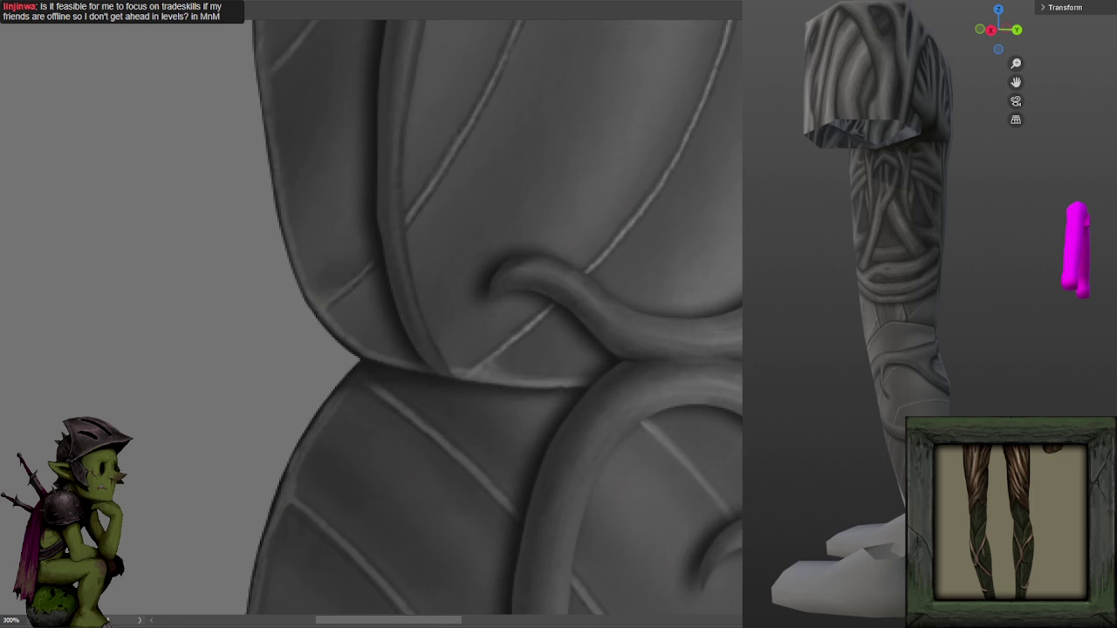
drag(742, 261, 710, 166)
drag(553, 367, 681, 149)
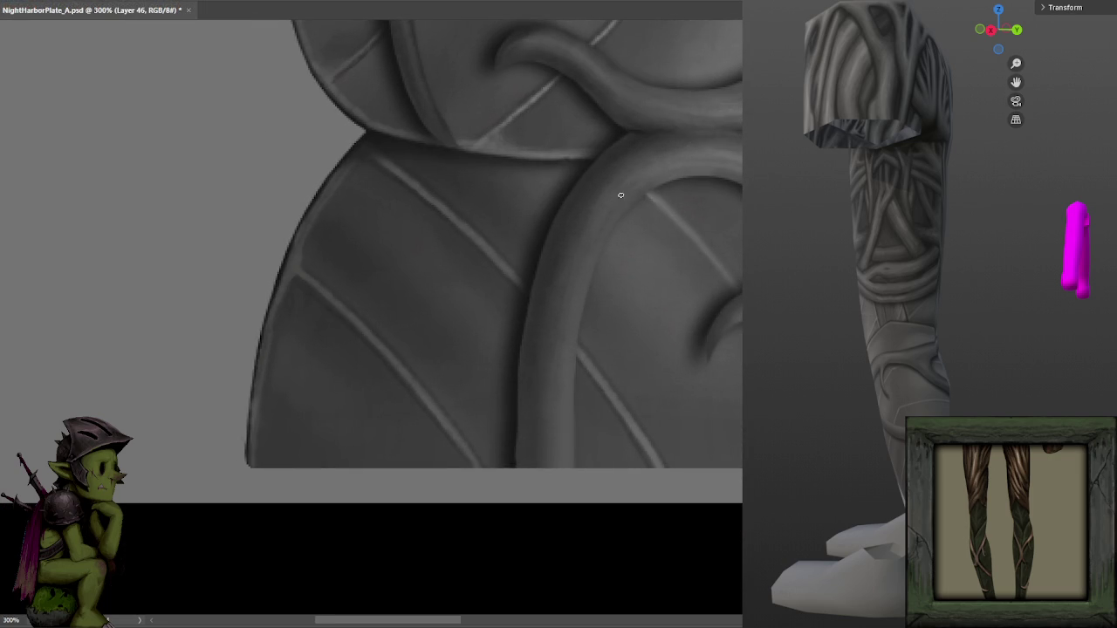
click(569, 313)
click(548, 347)
click(536, 335)
Scroll up to the vine stem at the canvas top and sample its colour, saving along the way.
scroll(568, 350, up, 5)
scroll(579, 512, up, 5)
scroll(564, 461, up, 5)
scroll(573, 282, up, 2)
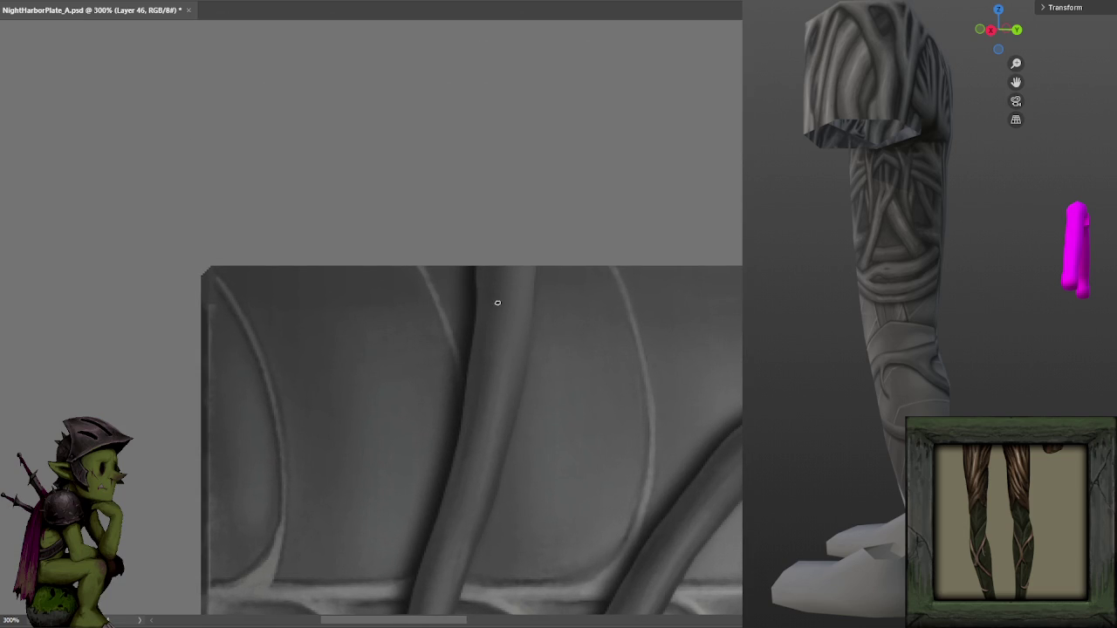
key(ctrl+s)
scroll(881, 314, up, 3)
scroll(990, 369, up, 2)
scroll(990, 369, up, 2)
scroll(975, 379, up, 2)
scroll(984, 404, up, 2)
scroll(984, 404, up, 2)
scroll(984, 404, up, 2)
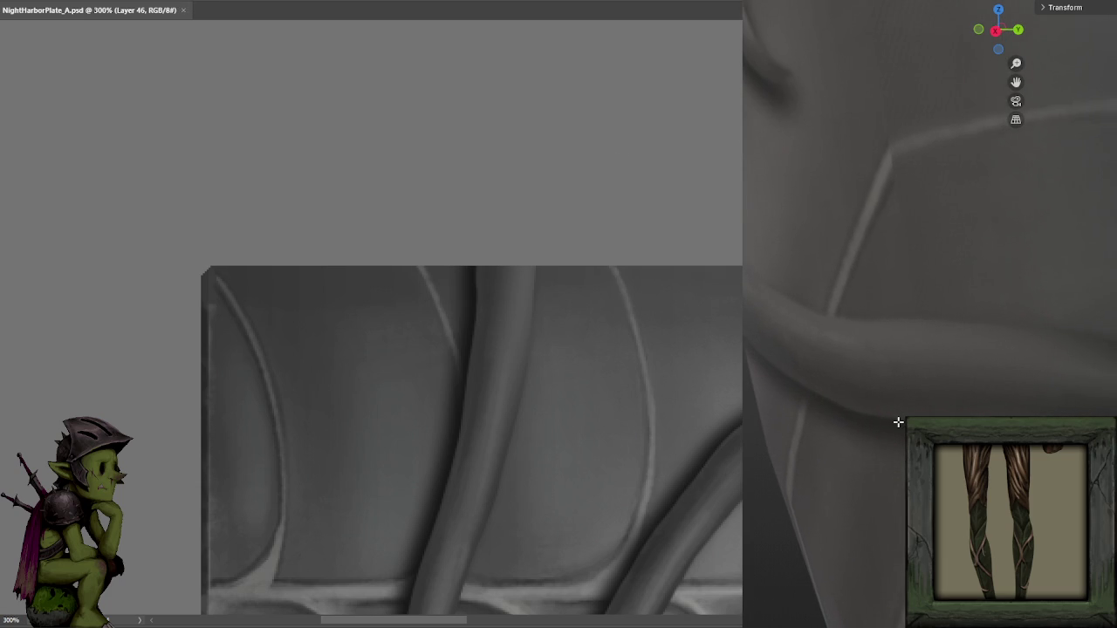
key(ctrl+s)
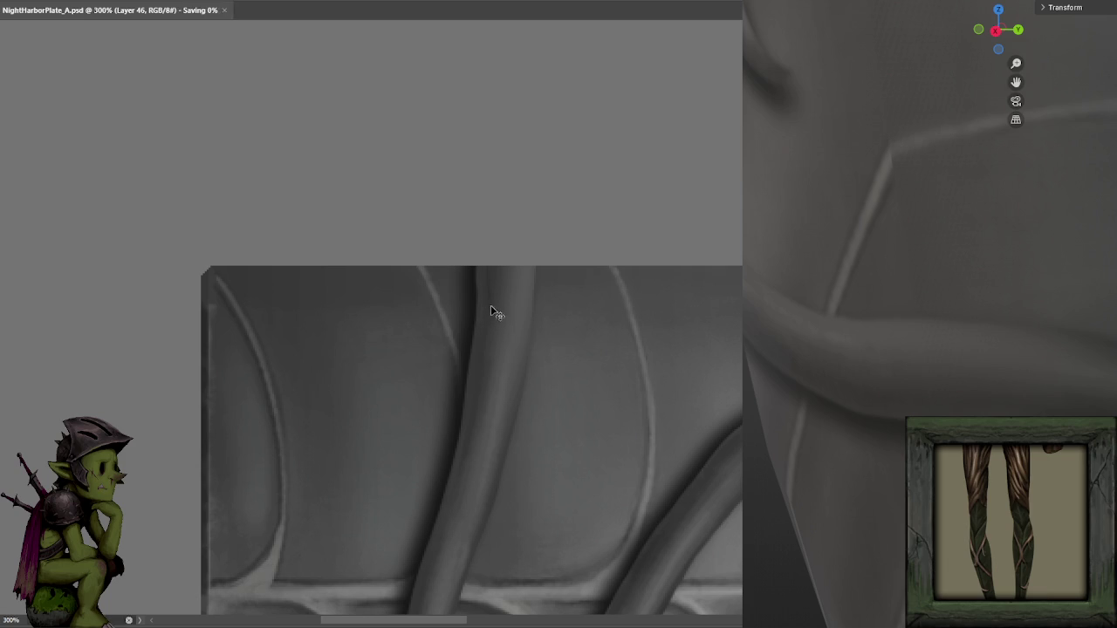
click(497, 303)
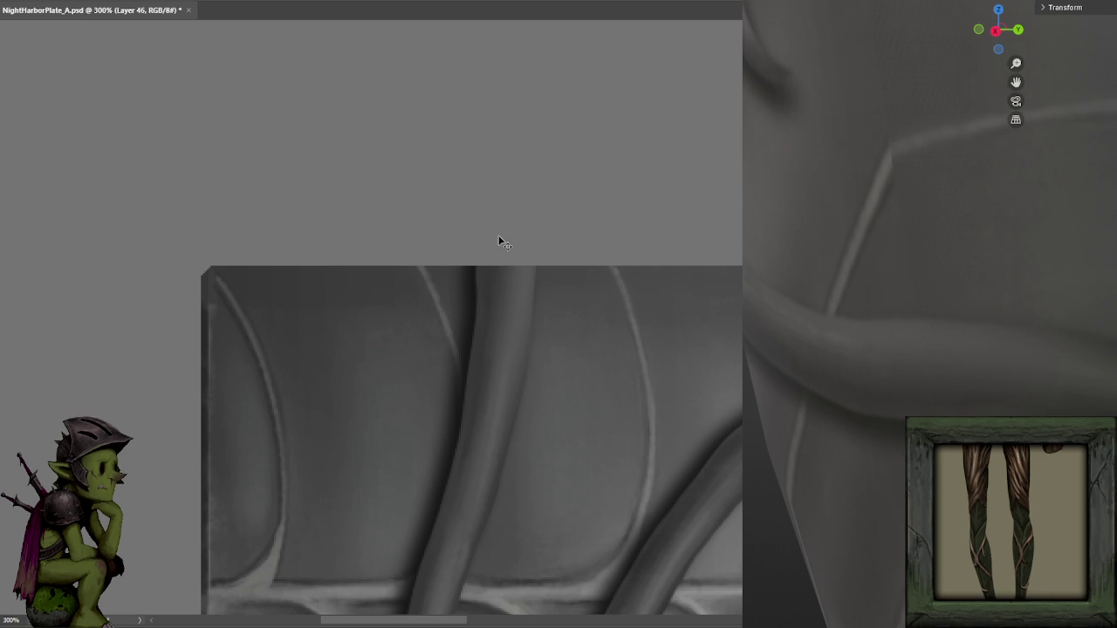
key(ctrl+s)
Dab small touch-ups on the stem near the top edge, saving after each.
click(488, 339)
key(ctrl+s)
click(486, 335)
key(ctrl+s)
click(489, 329)
key(ctrl+s)
click(486, 327)
key(ctrl+s)
Apply the final stem touch-ups, saving NightHarborPlate_A.psd after each.
click(491, 331)
key(ctrl+s)
click(482, 341)
key(ctrl+s)
click(498, 280)
key(ctrl+s)
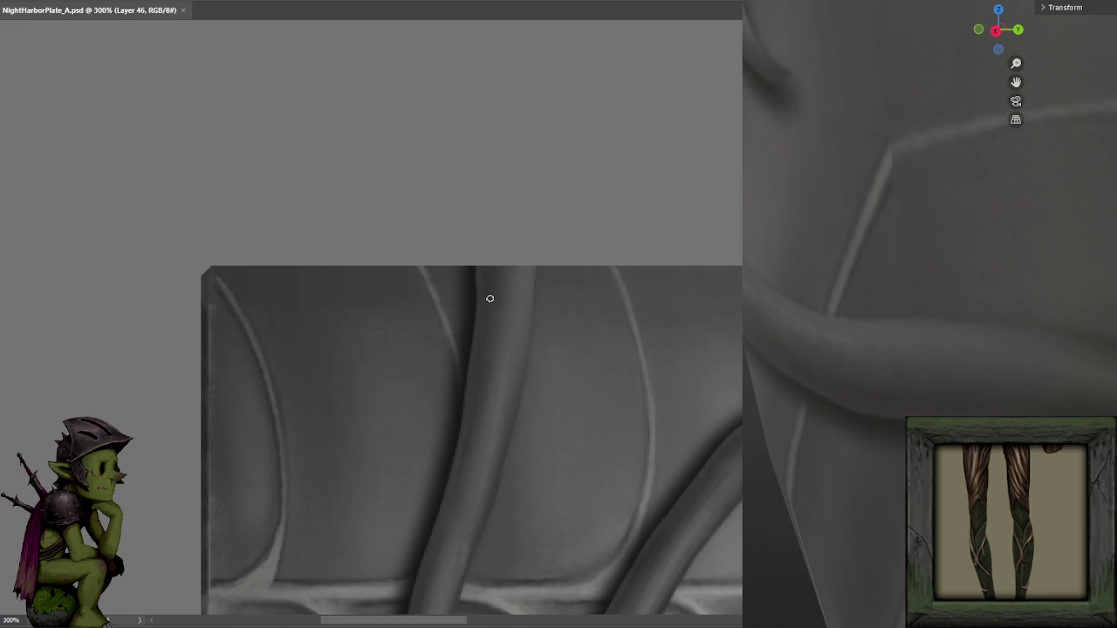
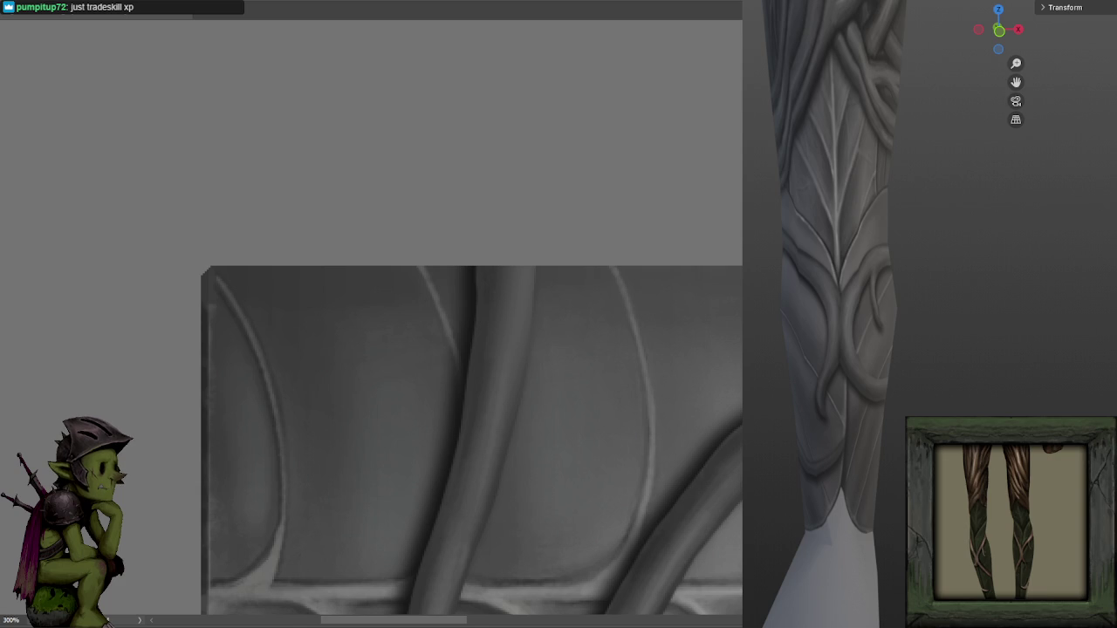
Orbit and zoom the 3D leggings preview to inspect the texture from new angles.
mouse_move(998, 29)
mouse_down()
mouse_move(877, 466)
mouse_move(888, 464)
mouse_up()
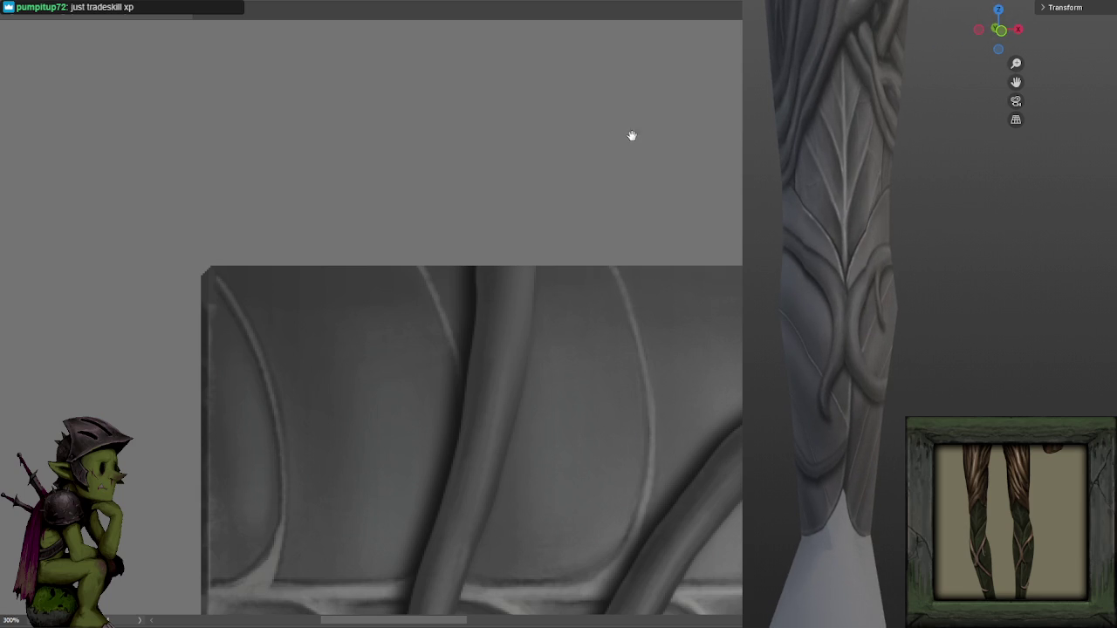
scroll(581, 90, down, 2)
scroll(608, 214, down, 2)
scroll(596, 194, down, 2)
scroll(585, 175, up, 1)
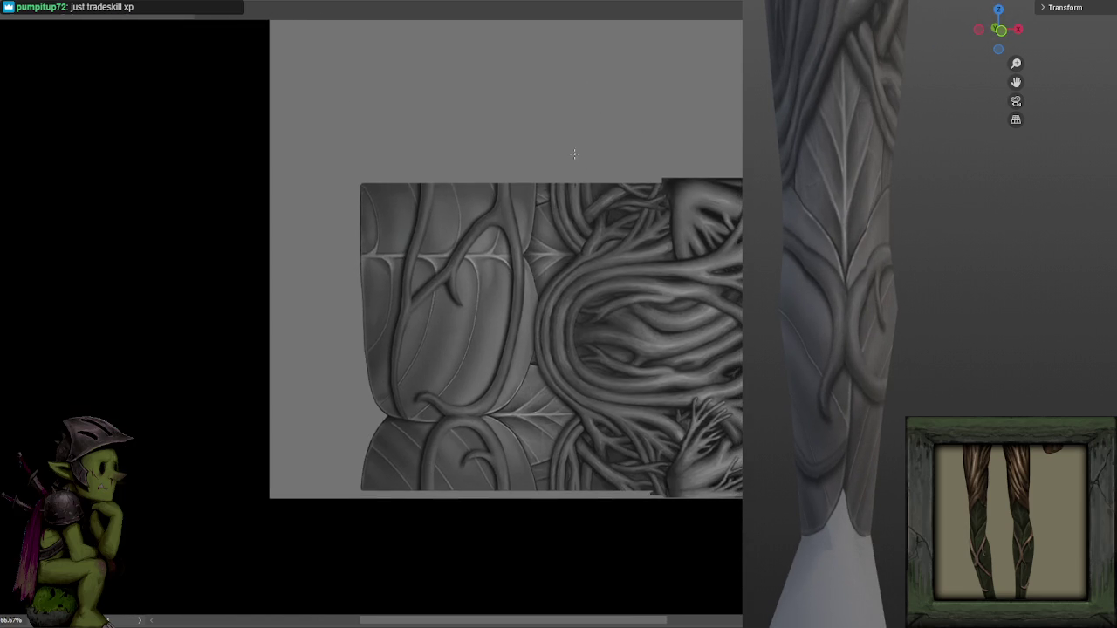
scroll(576, 157, up, 1)
scroll(579, 157, up, 1)
scroll(578, 157, up, 1)
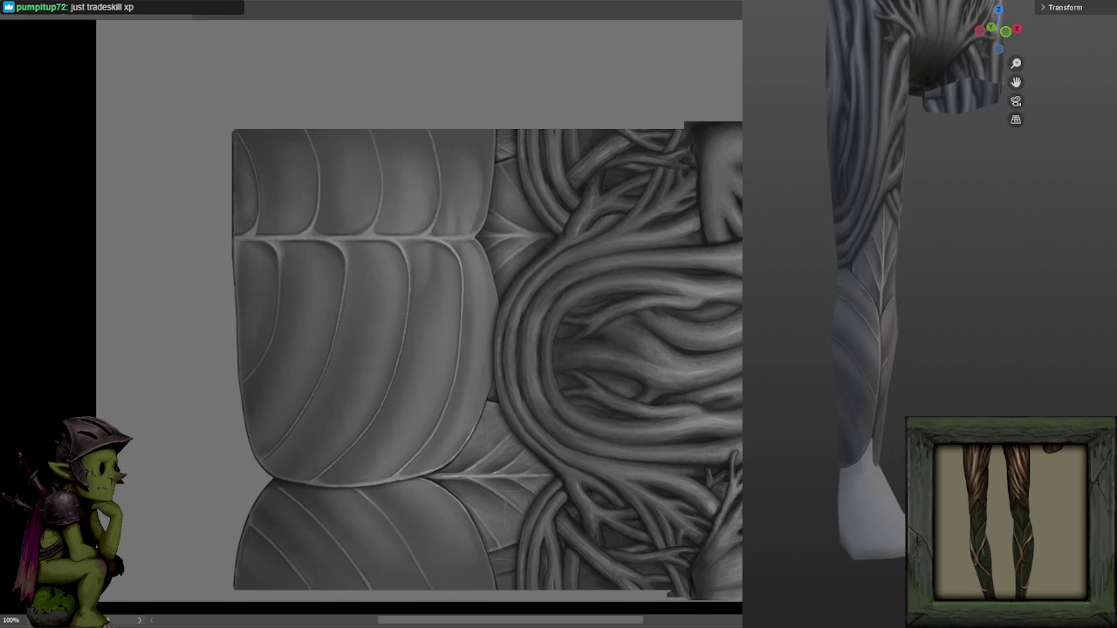
scroll(868, 173, down, 5)
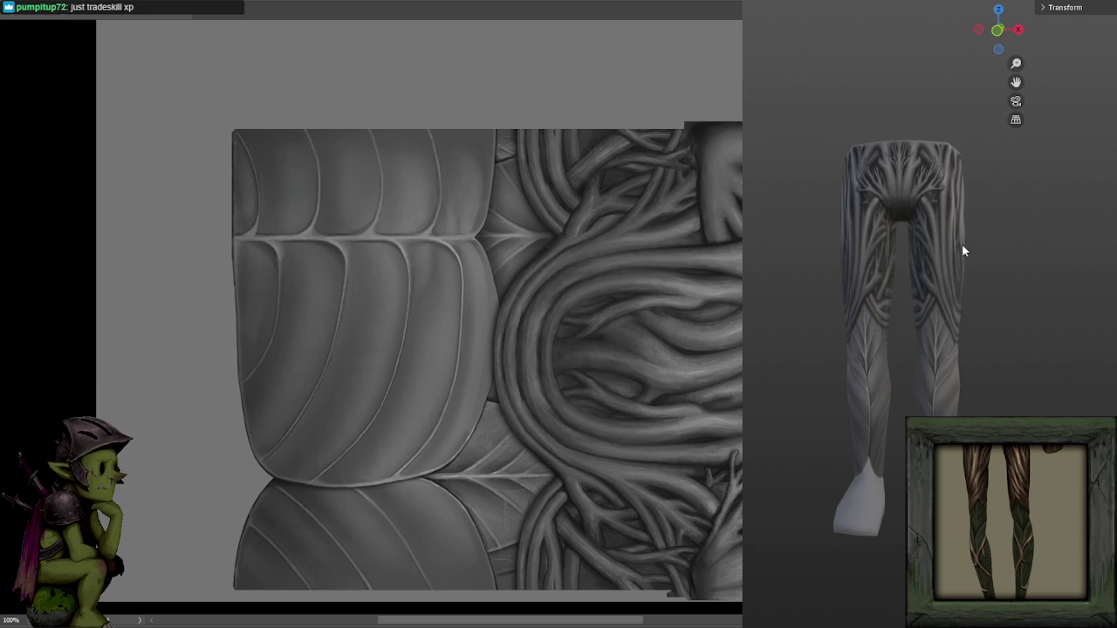
drag(958, 248, 969, 248)
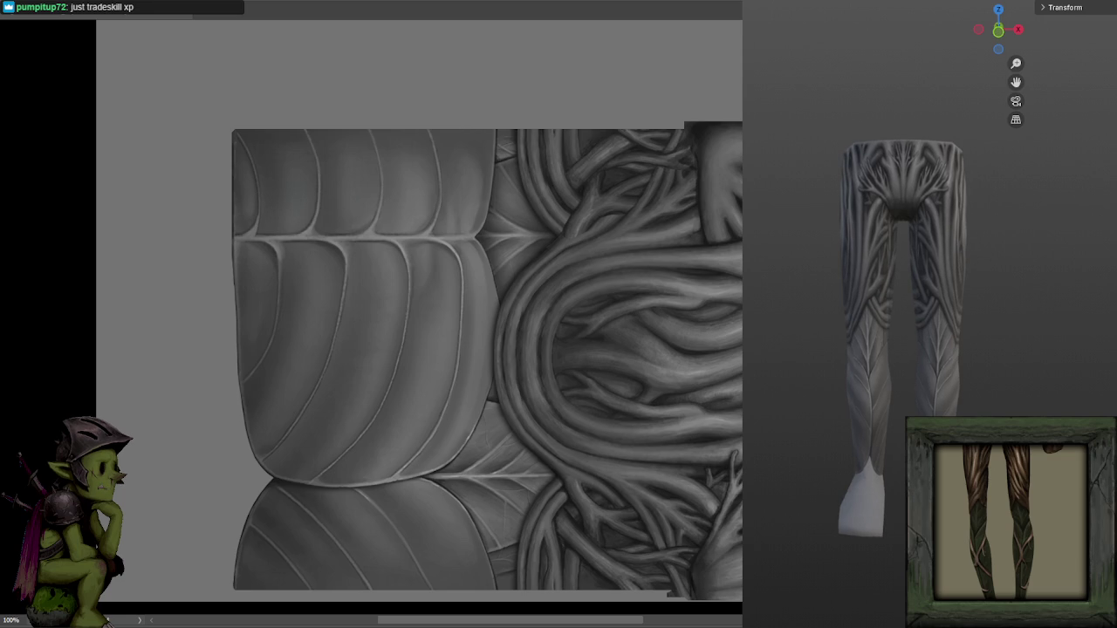
scroll(441, 258, down, 3)
scroll(440, 257, down, 3)
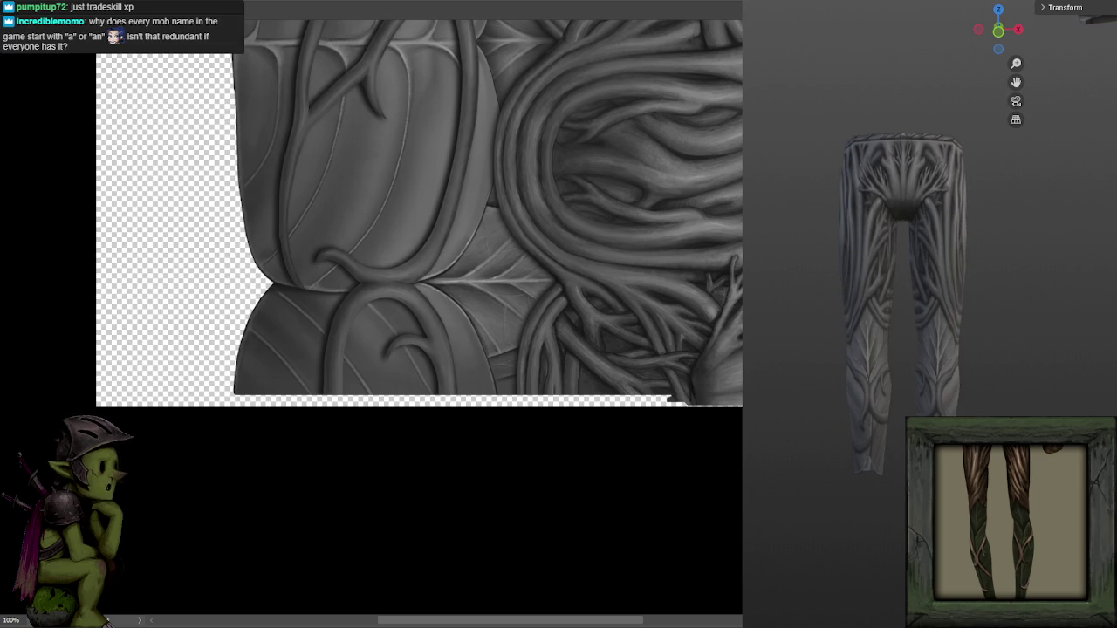
Rotate and shift the canvas view, then turn the pants model to check the texture.
mouse_move(340, 331)
mouse_down()
mouse_move(504, 236)
mouse_move(516, 448)
mouse_up()
drag(462, 362, 515, 398)
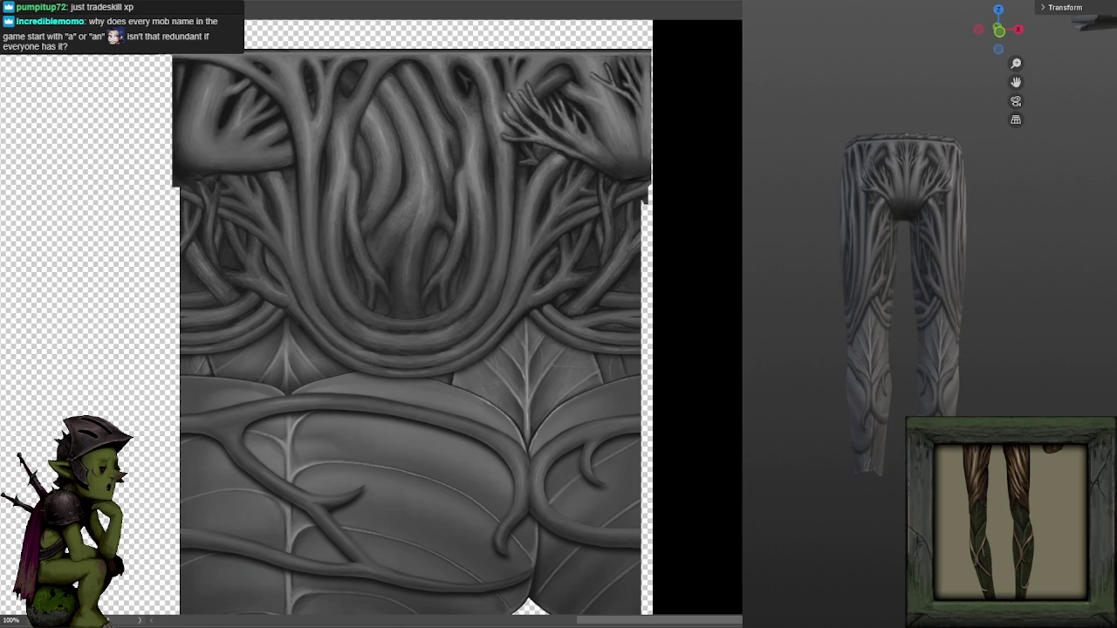
mouse_move(876, 457)
mouse_down()
mouse_move(865, 462)
mouse_move(894, 434)
mouse_move(899, 453)
mouse_up()
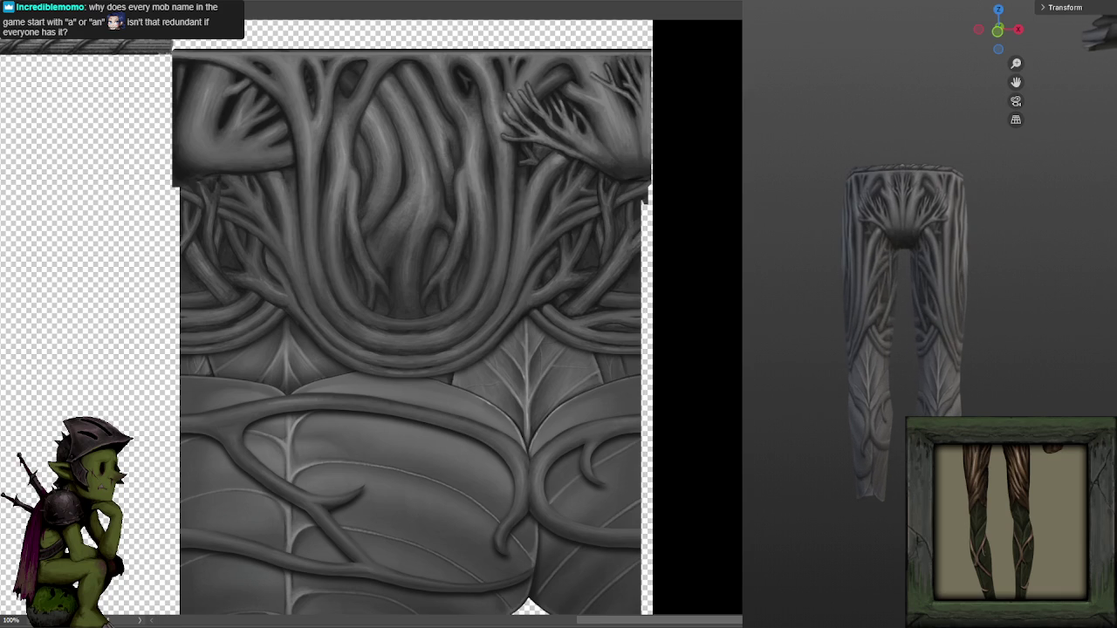
scroll(904, 332, up, 3)
scroll(872, 288, up, 3)
scroll(873, 288, up, 3)
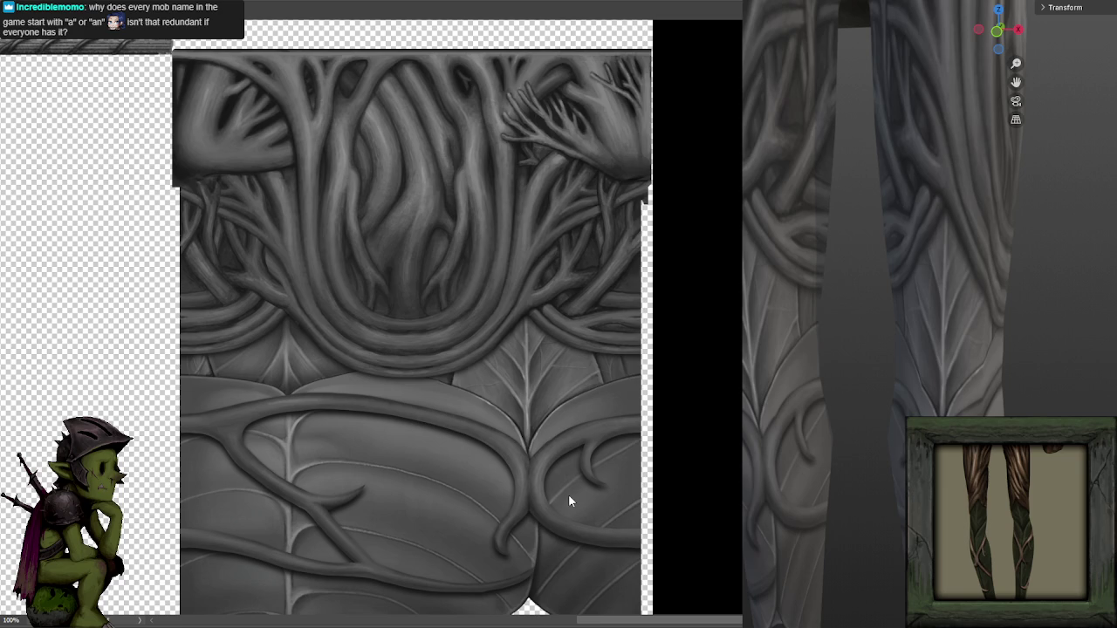
Compare the alternate leaf version with the current one, ending on the current version.
key(ctrl+z)
key(ctrl+shift+z)
key(ctrl+z)
key(ctrl+shift+z)
Launch Filter > Liquify and dismiss the Protected Transparency warning.
click(150, 8)
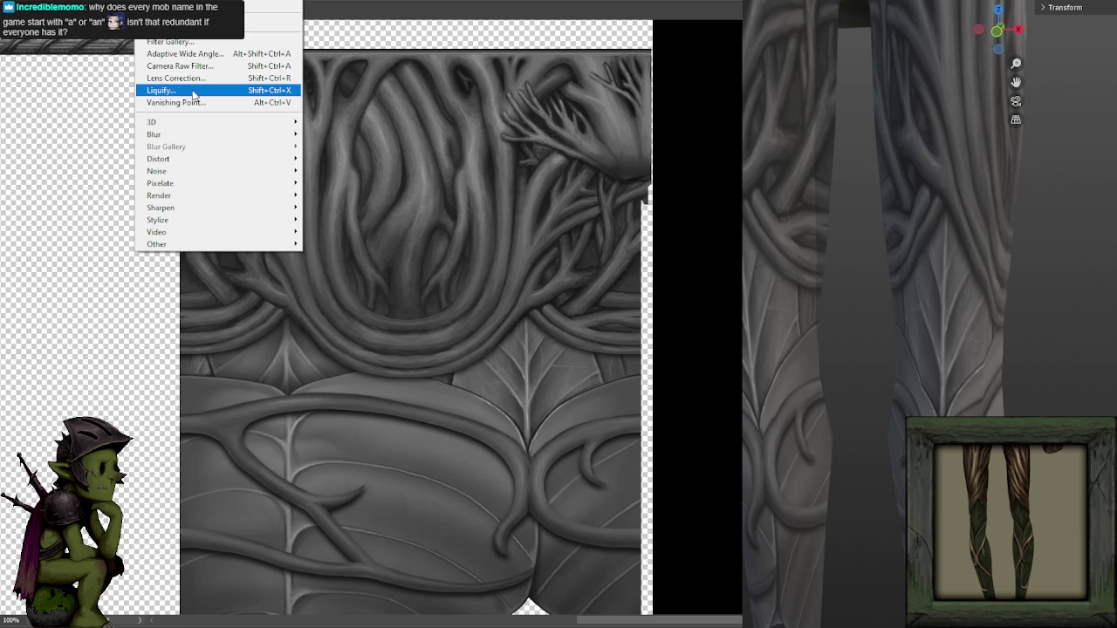
click(194, 92)
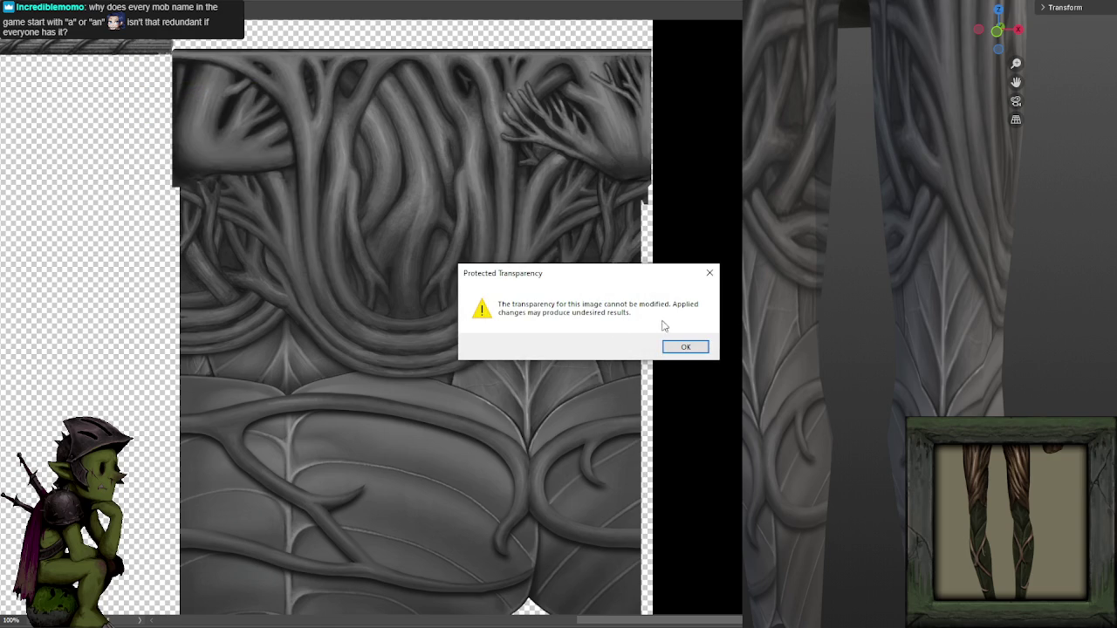
click(710, 273)
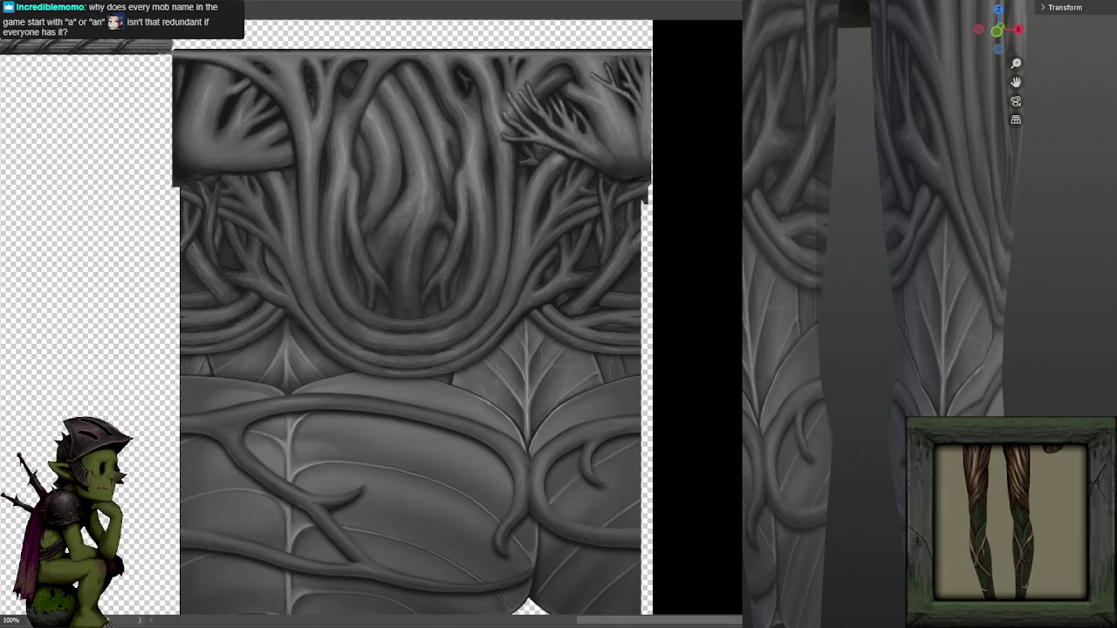
Reopen Liquify, zoom in on the crossing vines above the lower leaves, and shrink the brush.
click(148, 11)
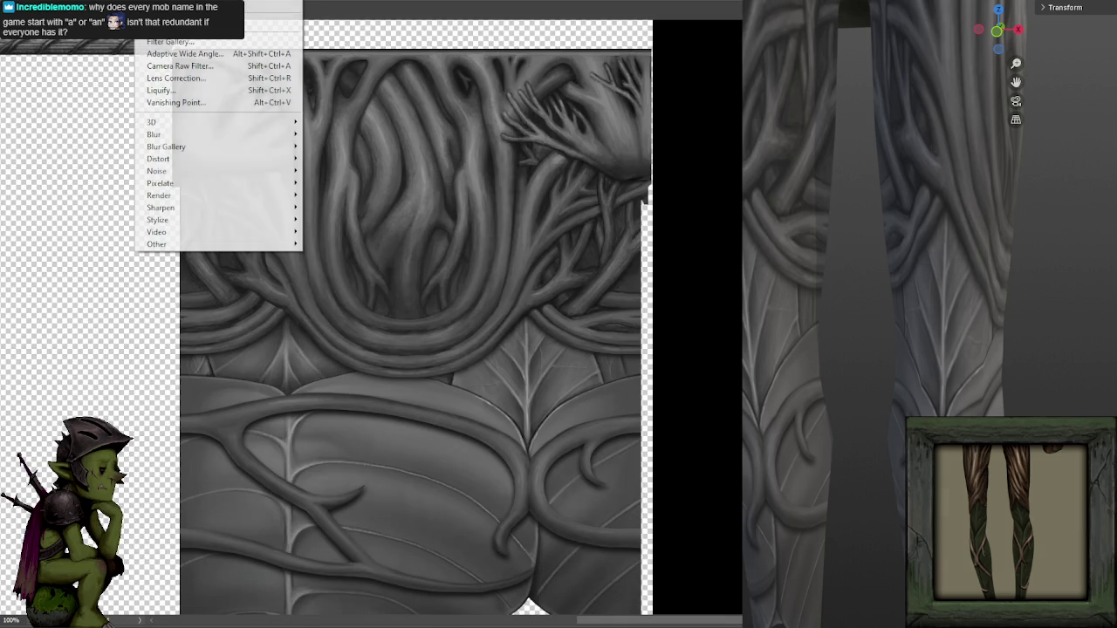
click(170, 11)
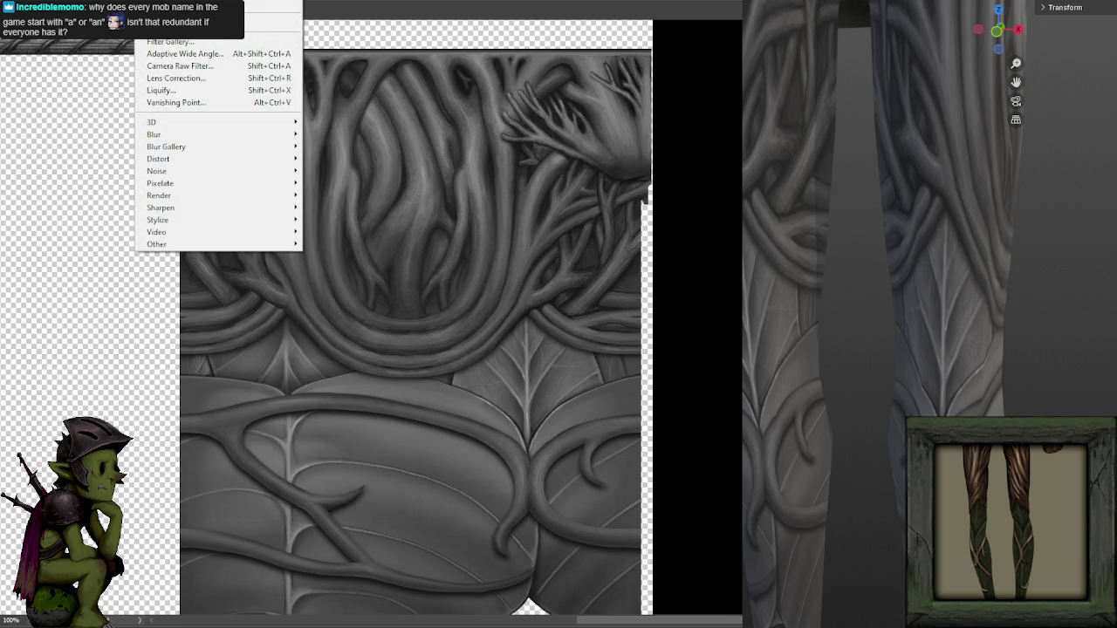
click(162, 90)
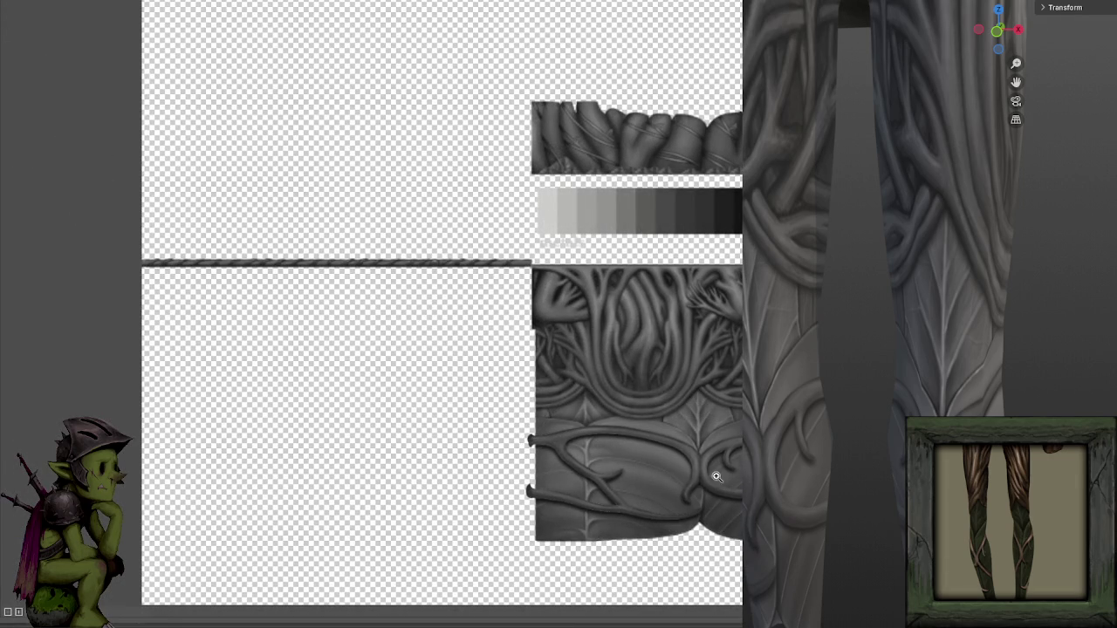
click(717, 475)
click(703, 292)
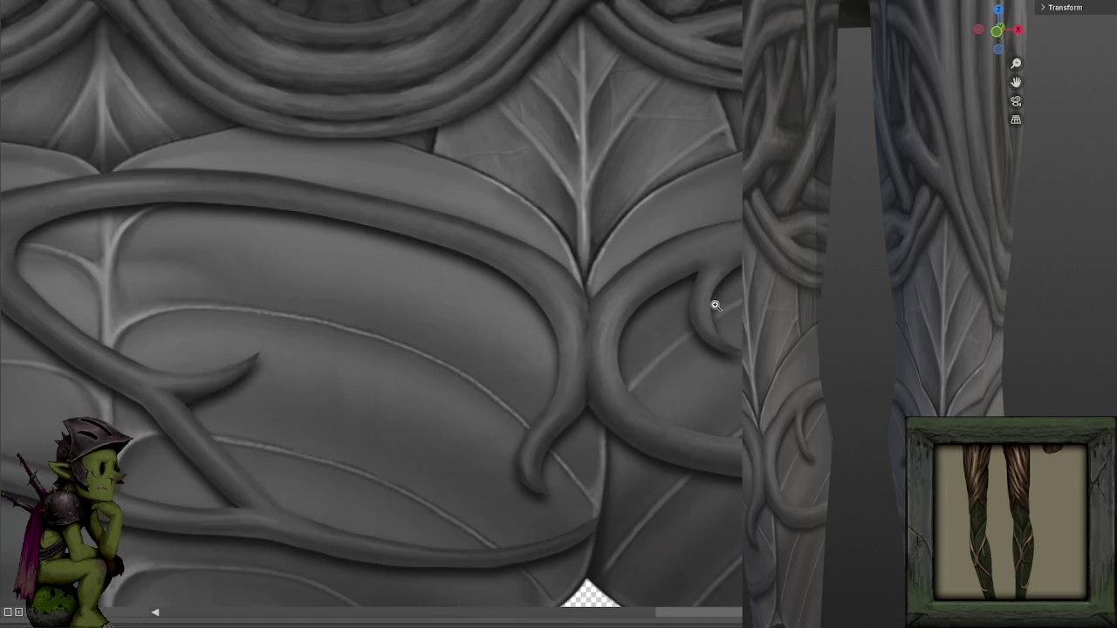
key(bracketleft)
key(bracketleft)
key(bracketleft)
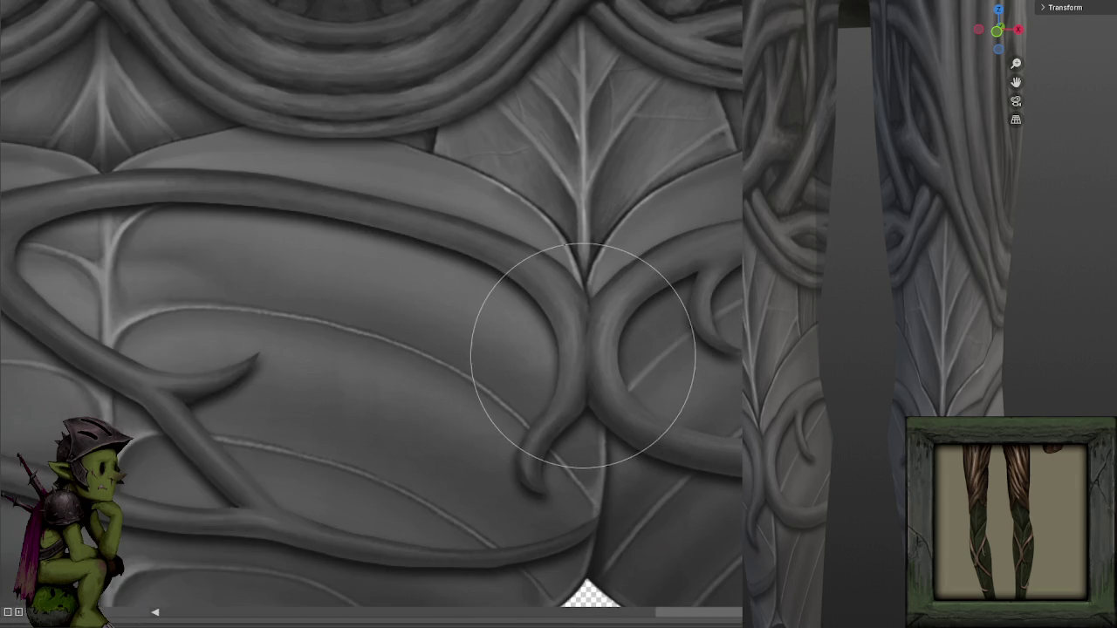